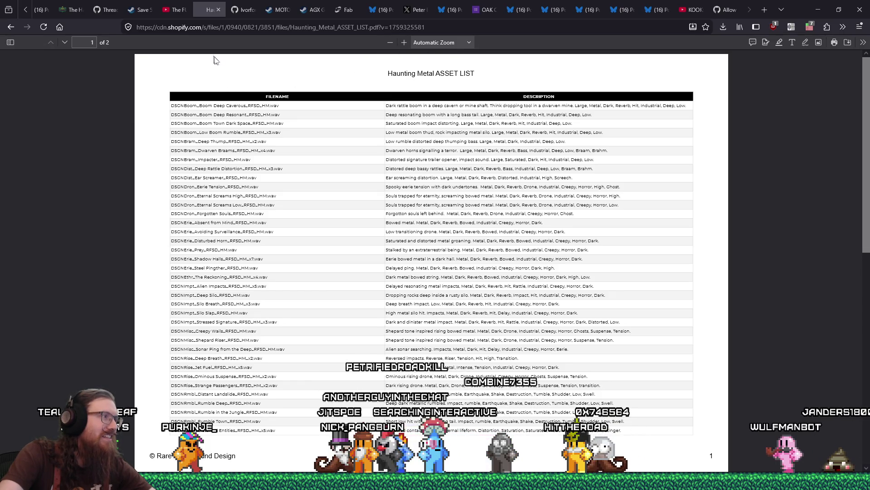
Close the asset list PDF tab and drag the spoderman YouTube window over the NumDot GitHub page.
{"action": "left_click", "coordinate": [218, 9]}
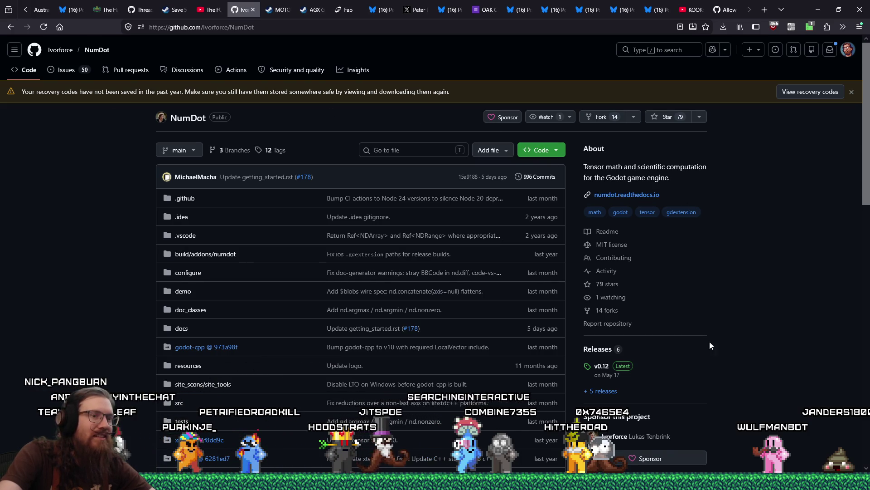
{"action": "mouse_move", "coordinate": [662, 466]}
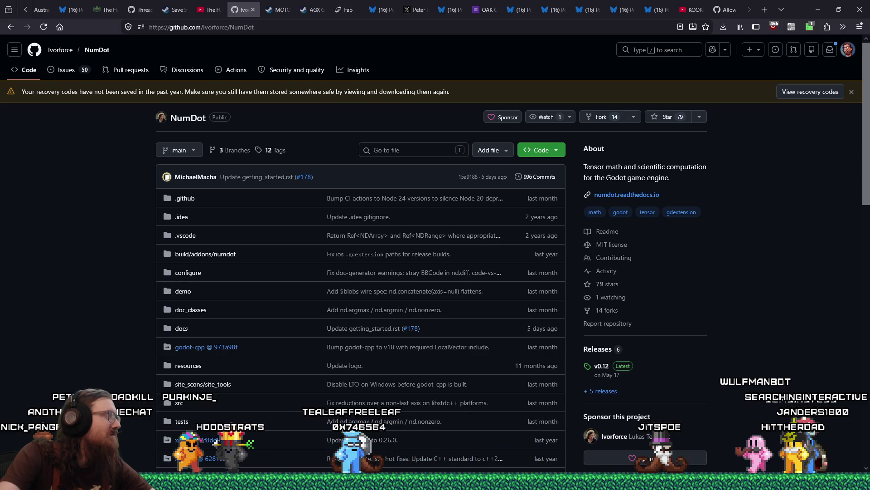
{"action": "left_click_drag", "start_coordinate": [0, 35], "coordinate": [431, 26]}
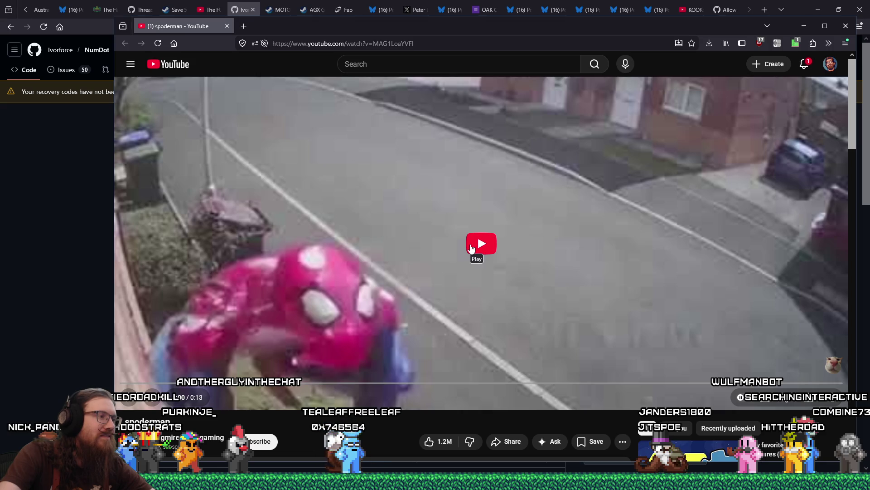
Play the spoderman video, close its window after it ends, and open a new blank tab.
{"action": "left_click", "coordinate": [476, 247]}
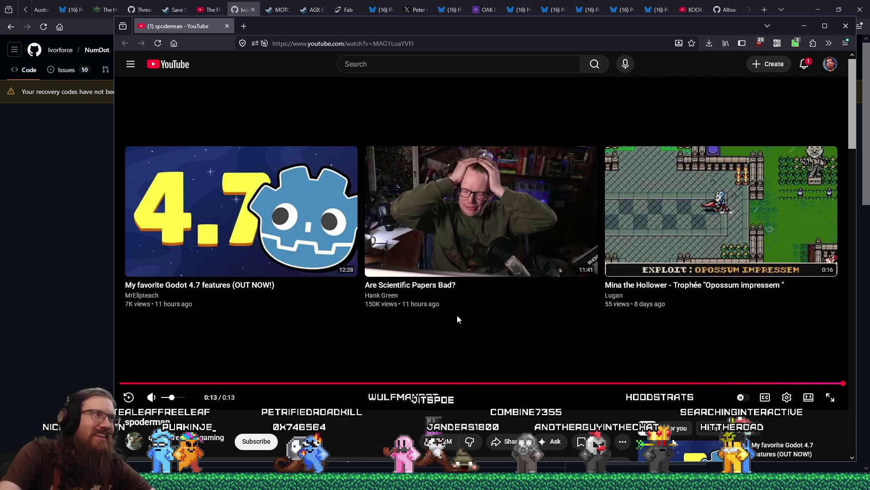
{"action": "left_click", "coordinate": [227, 26]}
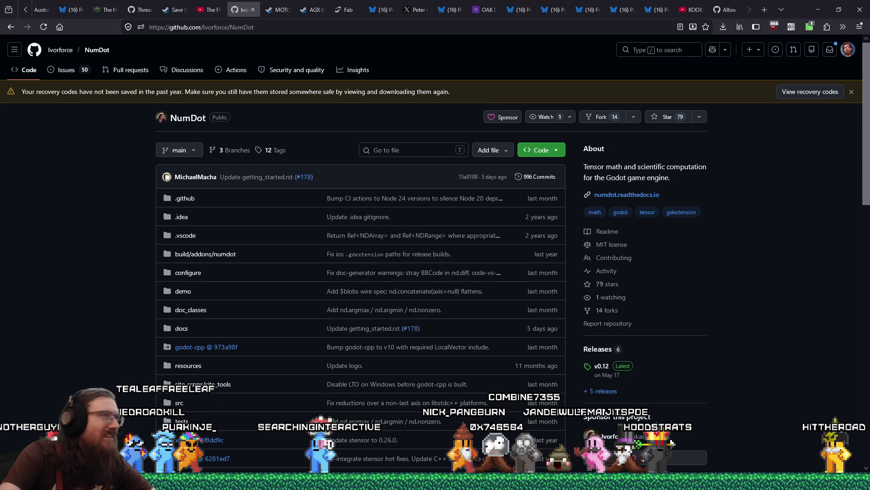
{"action": "key", "text": "ctrl+t"}
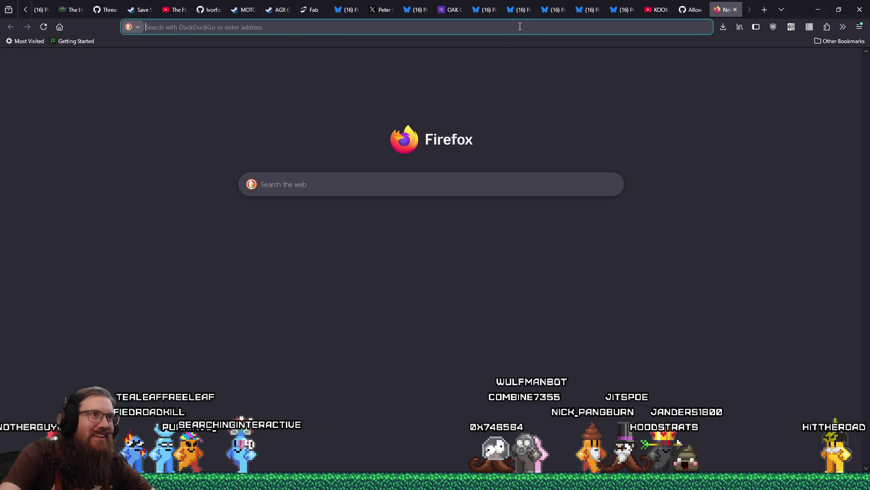
Load the pasted TikTok car video, turn its volume to maximum, mute it, then close the tab.
{"action": "left_click", "coordinate": [561, 108]}
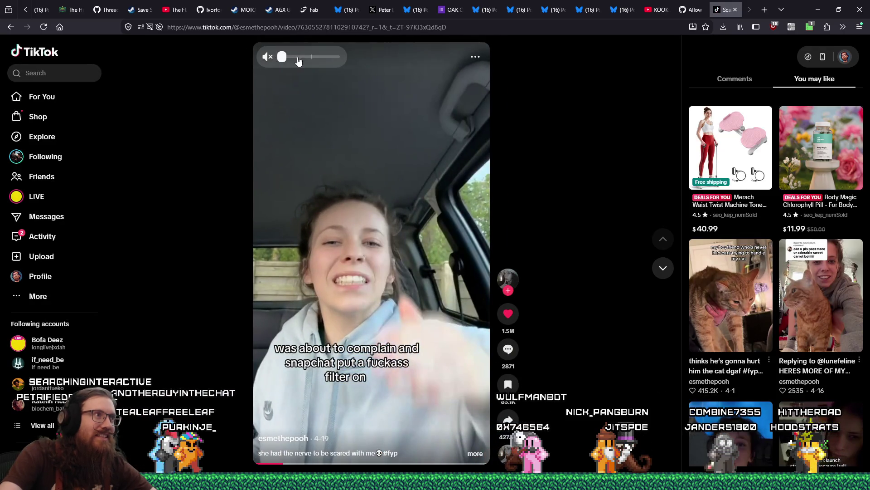
{"action": "double_click", "coordinate": [429, 322]}
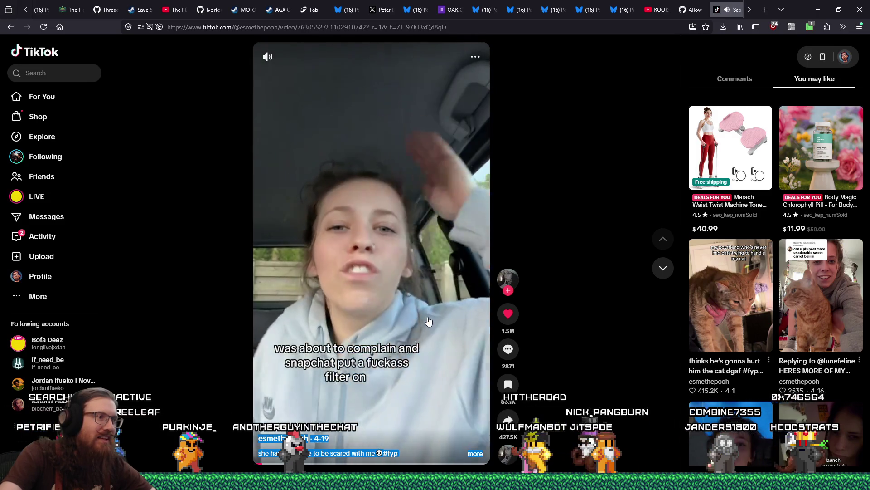
{"action": "mouse_move", "coordinate": [265, 60]}
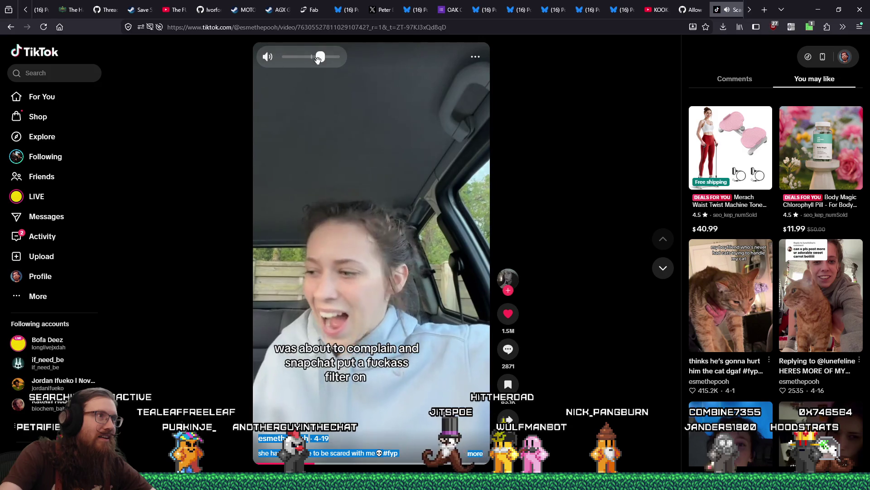
{"action": "left_click_drag", "start_coordinate": [319, 60], "coordinate": [626, 171]}
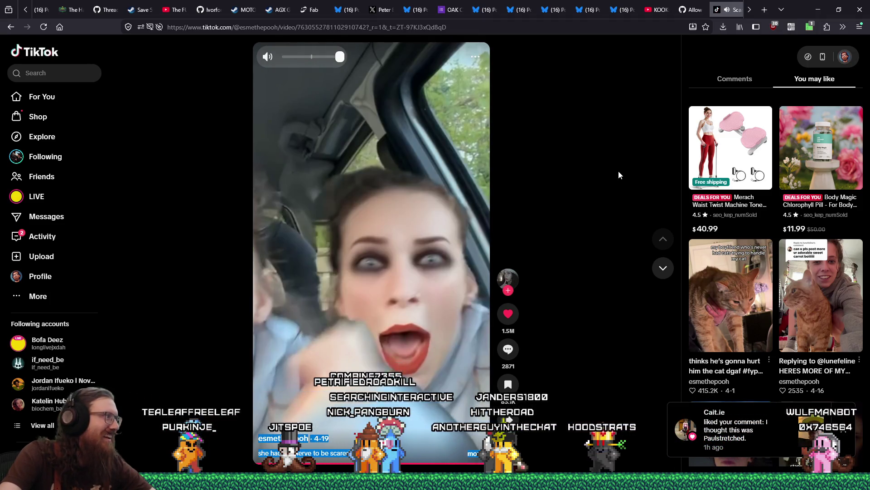
{"action": "key", "text": "m"}
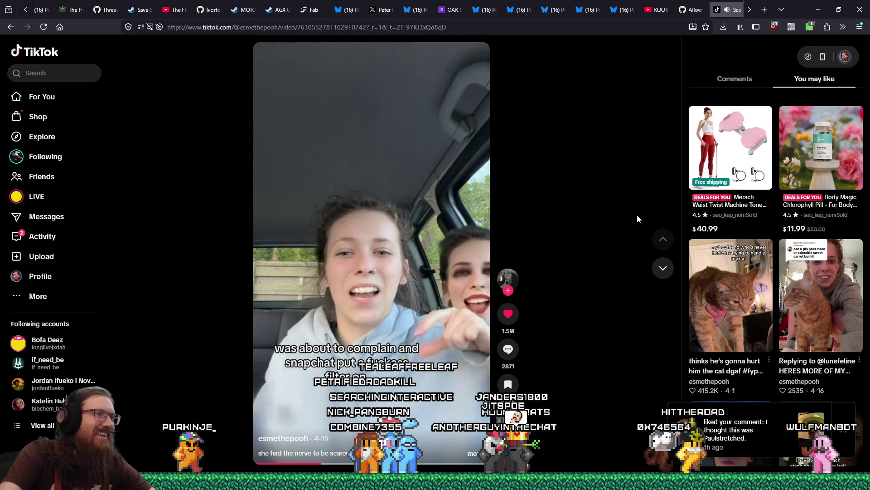
{"action": "left_click", "coordinate": [735, 10]}
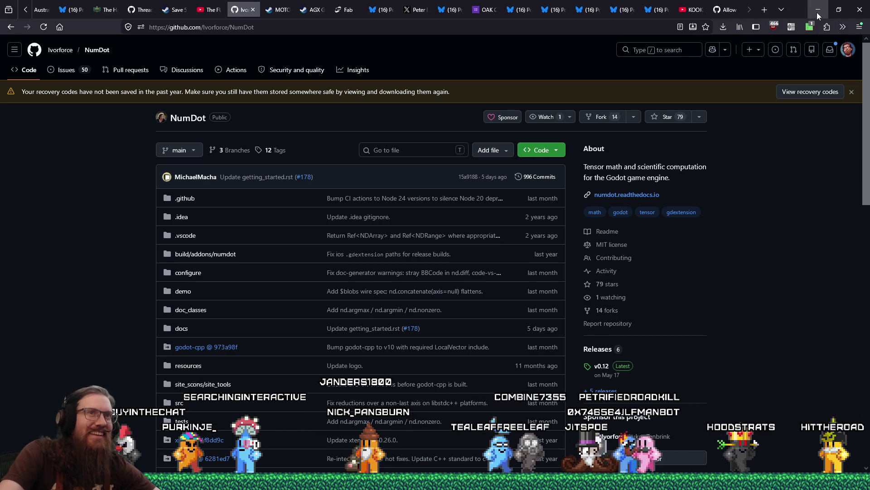
Bring up the 20260618 export folder and run KOOK.exe, skipping past the title screen to the main menu.
{"action": "key", "text": "alt+Tab"}
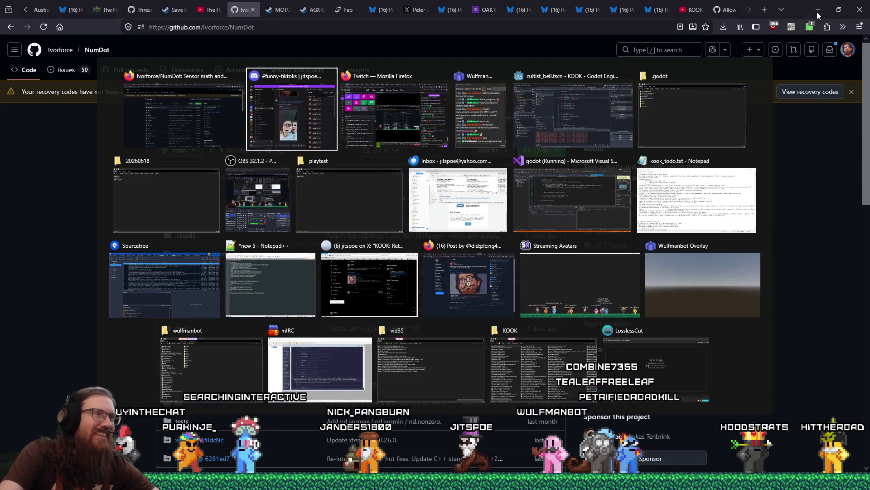
{"action": "left_click", "coordinate": [595, 109]}
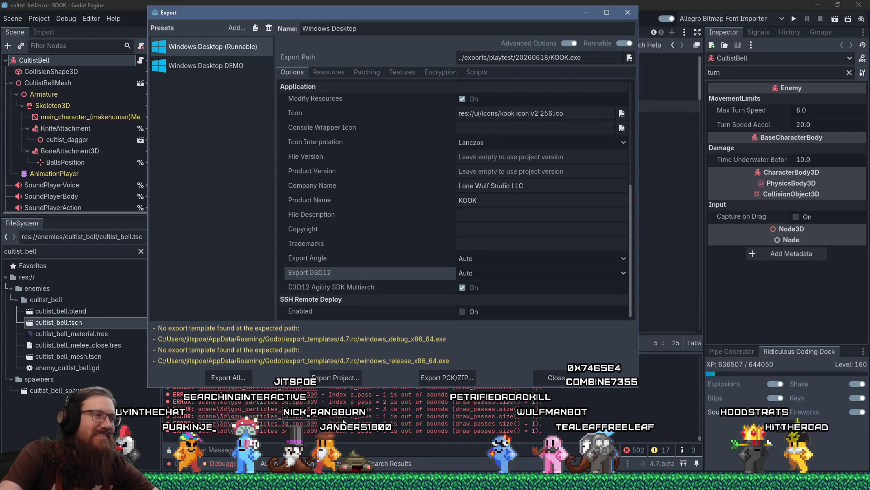
{"action": "left_click", "coordinate": [355, 481]}
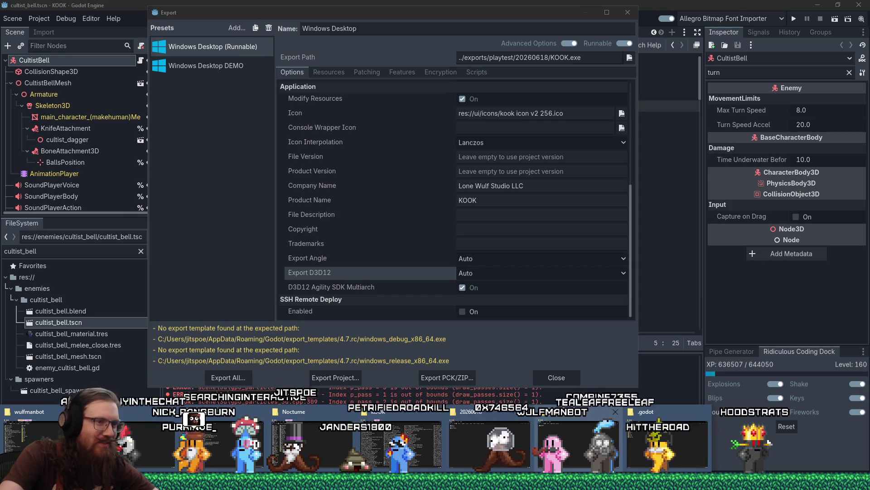
{"action": "left_click", "coordinate": [488, 447]}
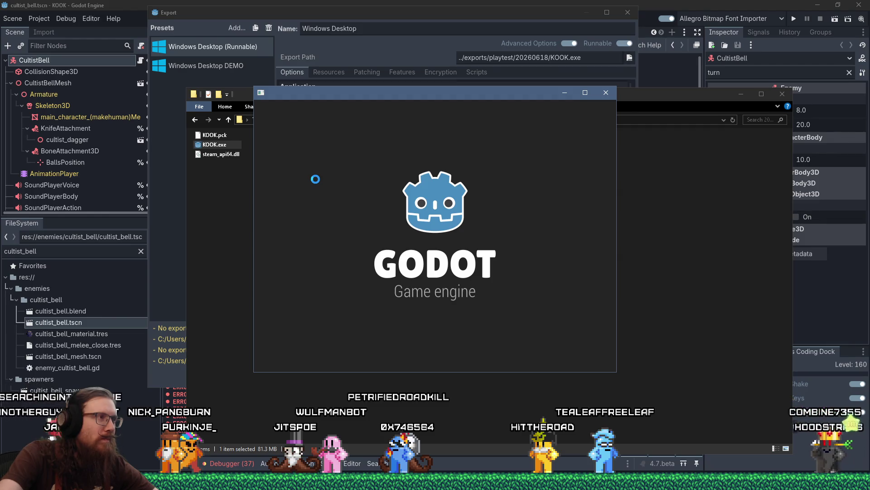
{"action": "key", "text": "space"}
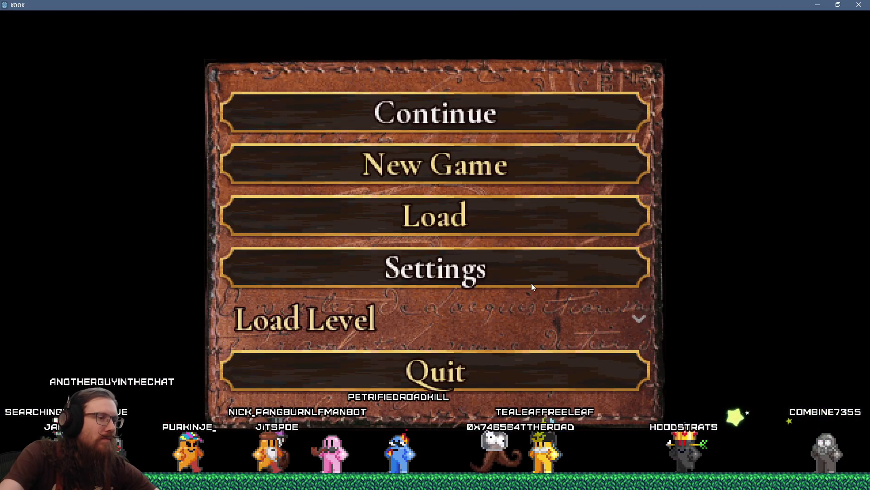
Load the london1 level and fight through the first rooms, shooting the wall spider and next enemy.
{"action": "left_click", "coordinate": [503, 321]}
{"action": "left_click", "coordinate": [317, 97]}
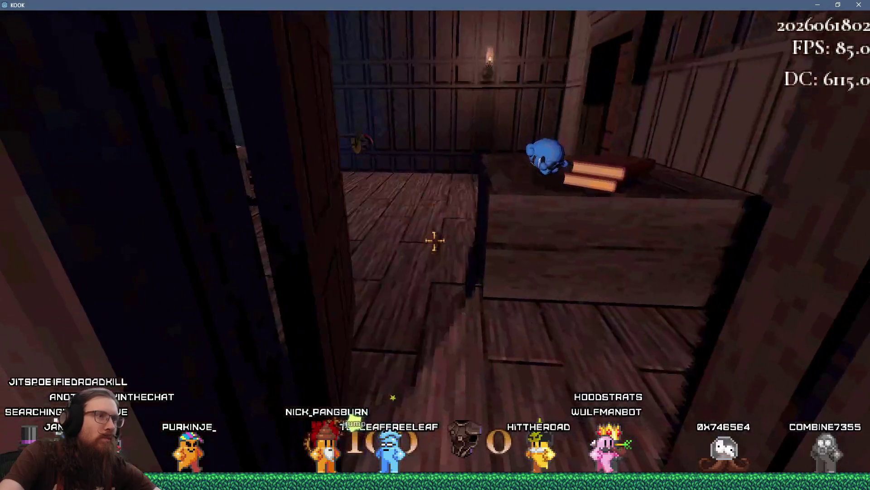
{"action": "key", "text": "w"}
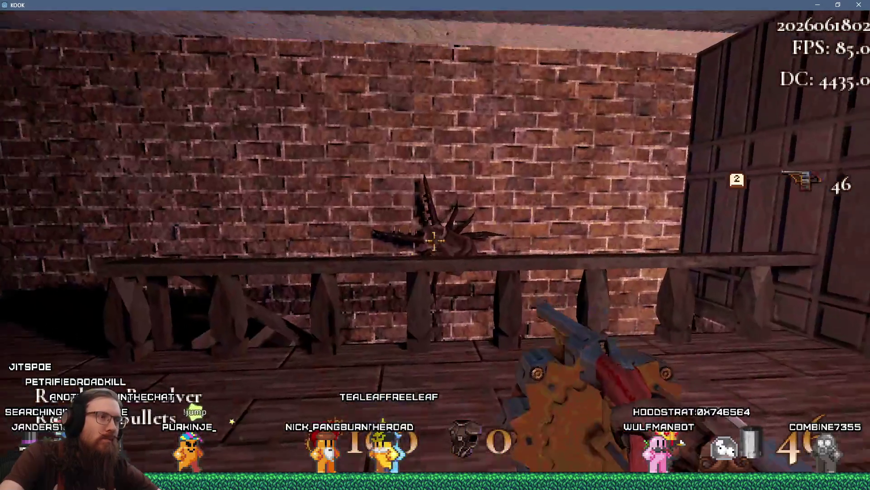
{"action": "left_click", "coordinate": [433, 240]}
{"action": "left_click", "coordinate": [434, 241]}
{"action": "key", "text": "w"}
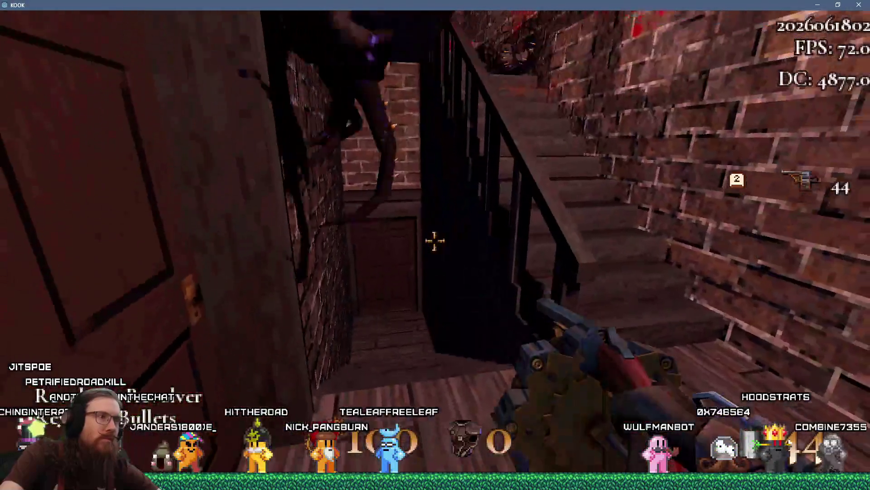
{"action": "left_click", "coordinate": [434, 241]}
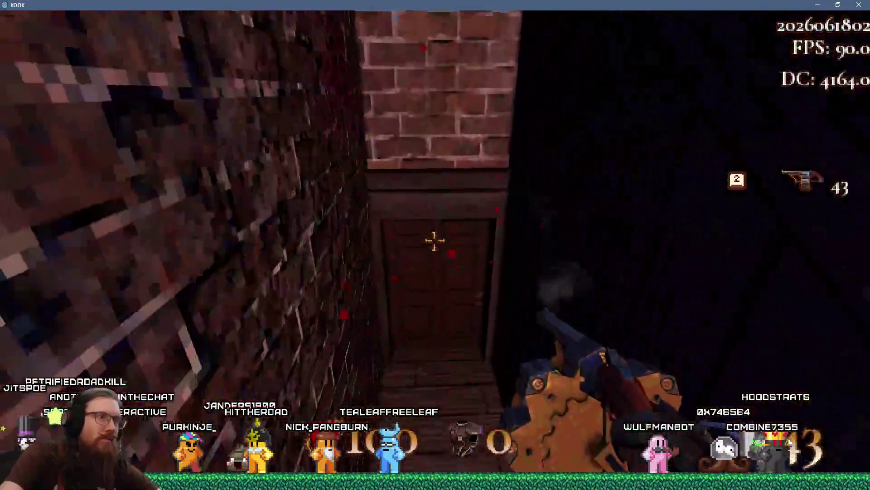
Advance up the cobblestone street and shoot down the two robed enemies.
{"action": "key", "text": "w"}
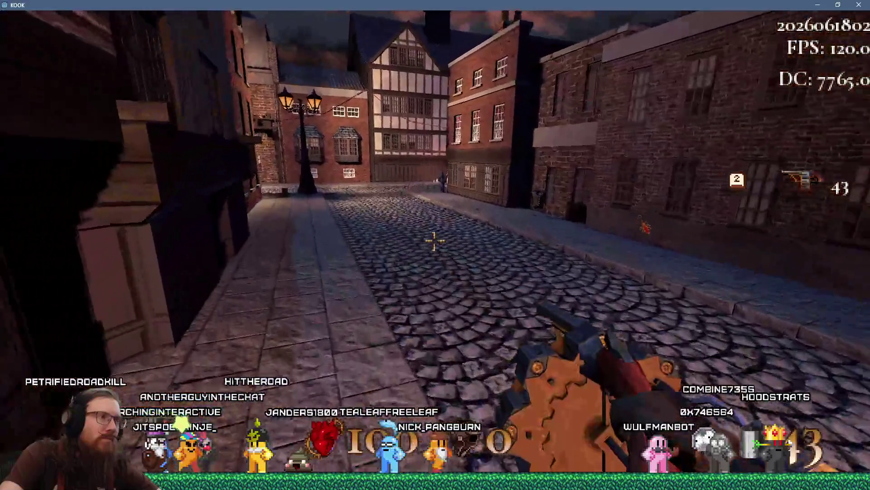
{"action": "key", "text": "w"}
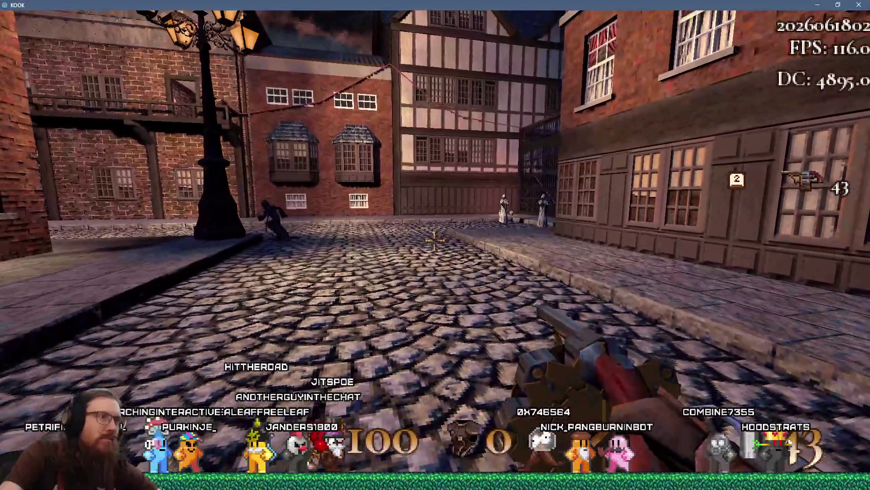
{"action": "key", "text": "w"}
{"action": "left_click", "coordinate": [434, 241]}
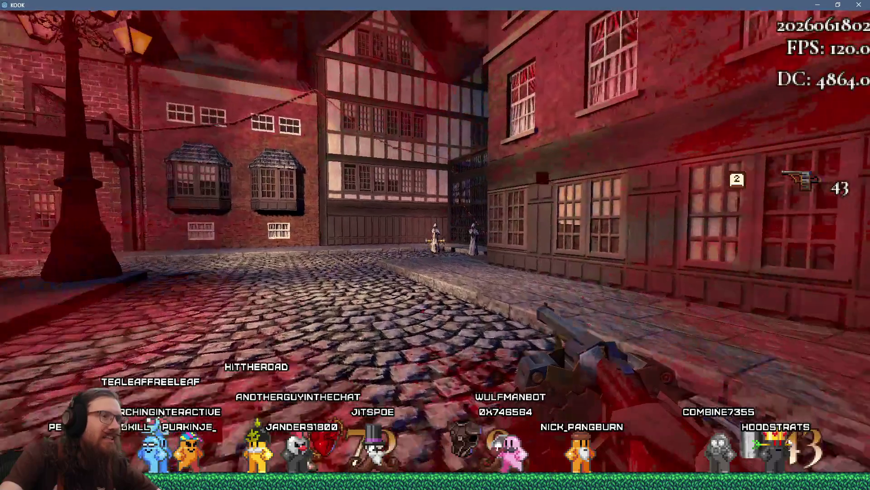
{"action": "left_click", "coordinate": [434, 241]}
{"action": "left_click", "coordinate": [434, 241]}
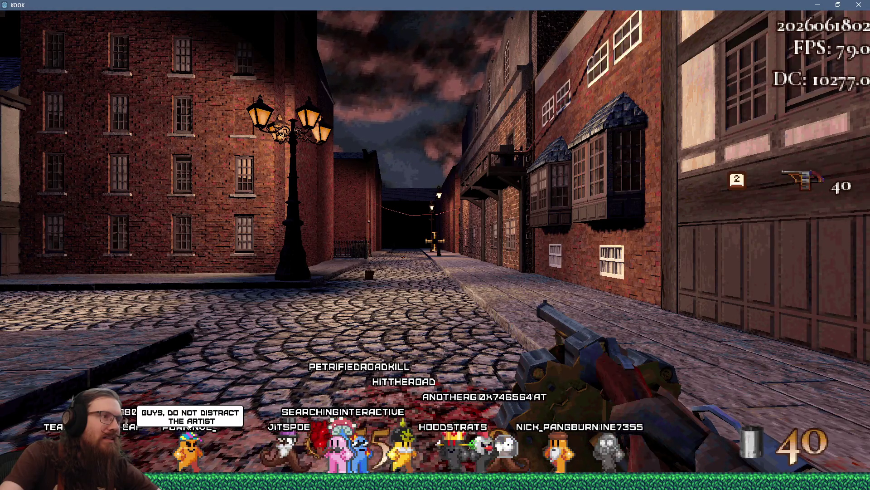
{"action": "key", "text": "w"}
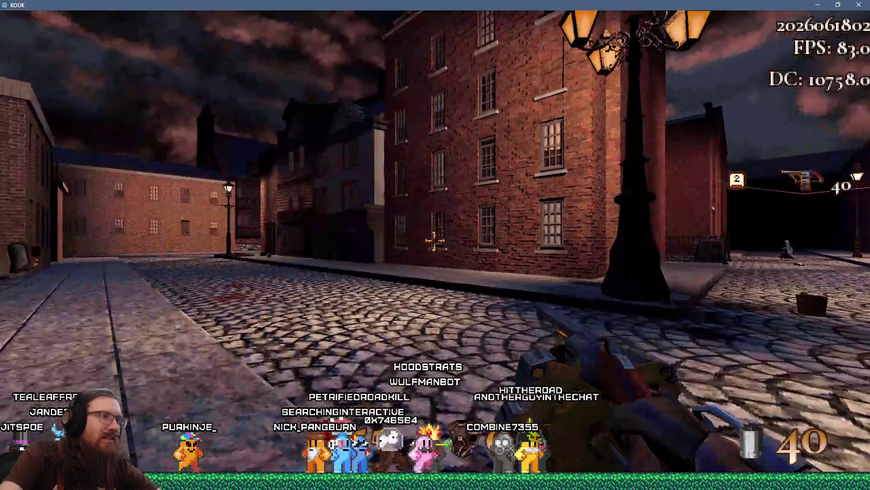
Open the development console and enter quit after a mistyped 'qui' is rejected.
{"action": "key", "text": "grave"}
{"action": "type", "text": "qui"}
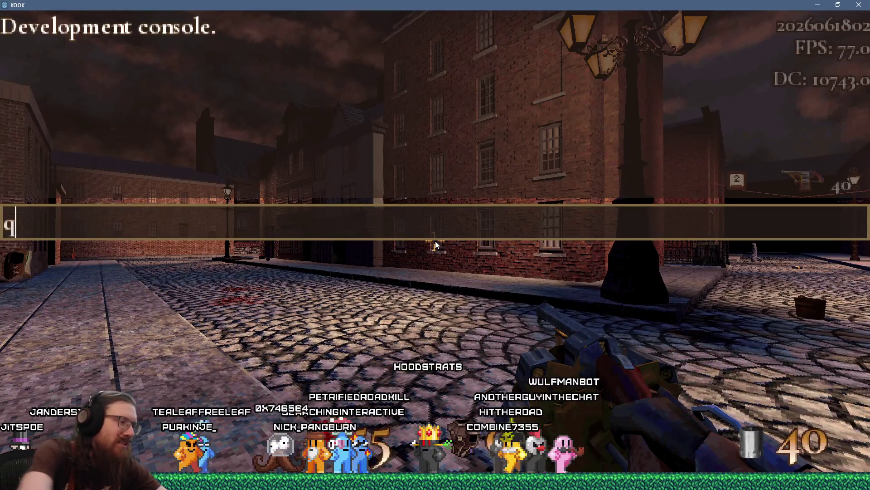
{"action": "key", "text": "Return"}
{"action": "type", "text": "quit"}
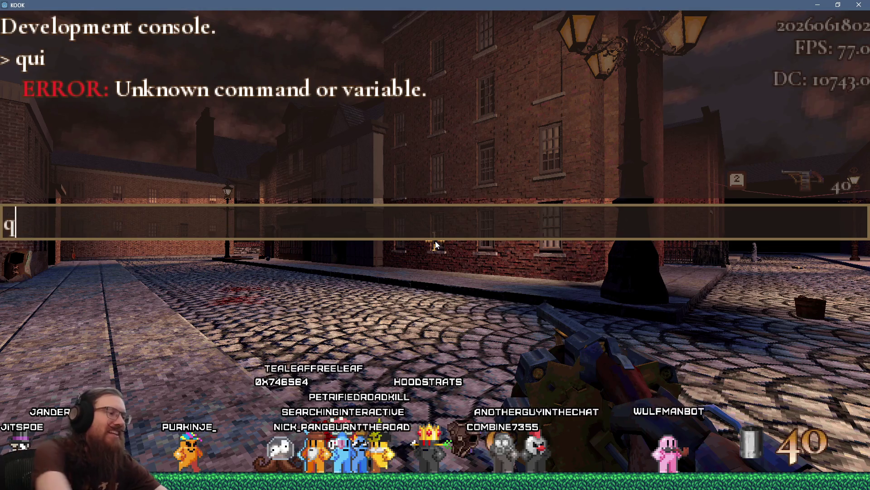
{"action": "key", "text": "Return"}
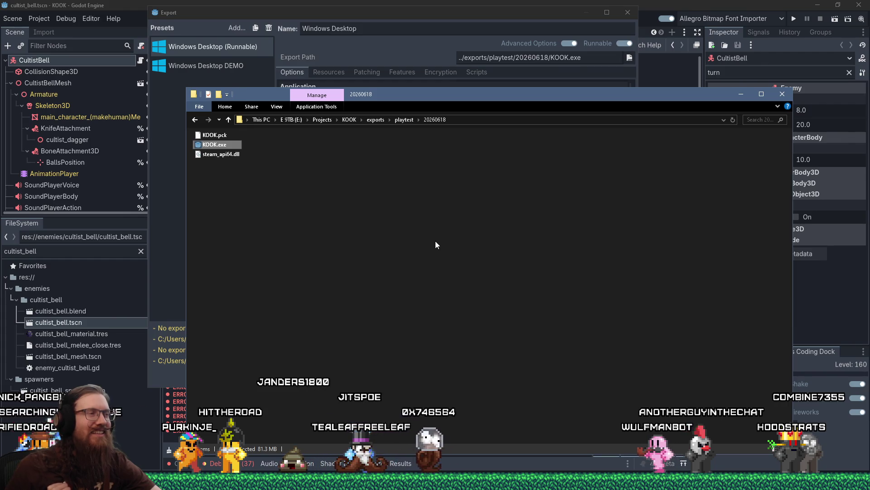
Relaunch KOOK, then close Godot's Export dialog and place the caret on empty line 7 of global.gd.
{"action": "key", "text": "Return"}
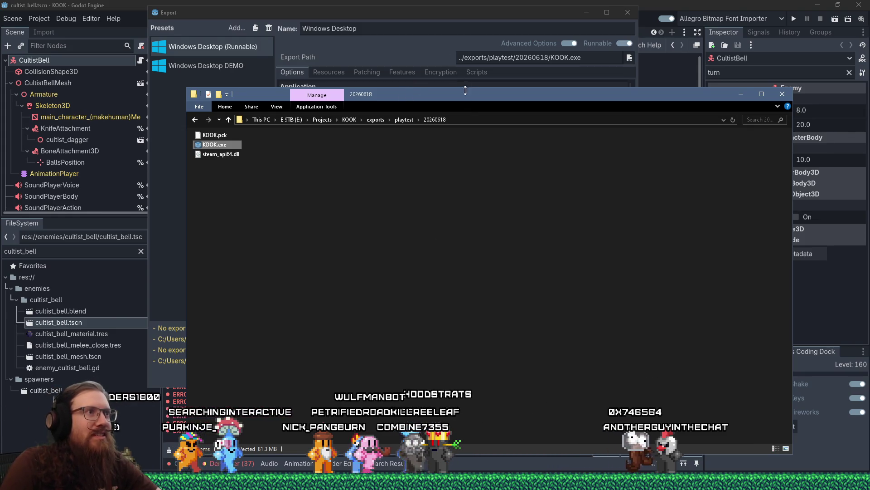
{"action": "left_click", "coordinate": [491, 79]}
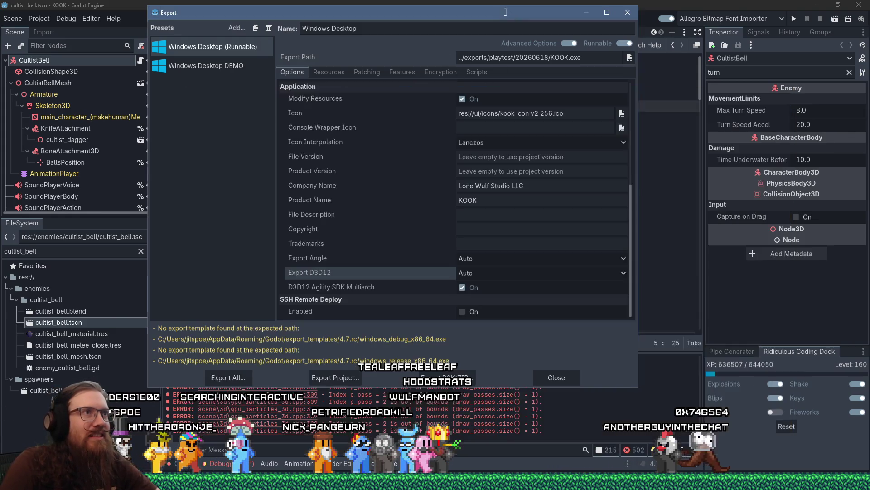
{"action": "left_click", "coordinate": [621, 16]}
{"action": "left_click", "coordinate": [578, 125]}
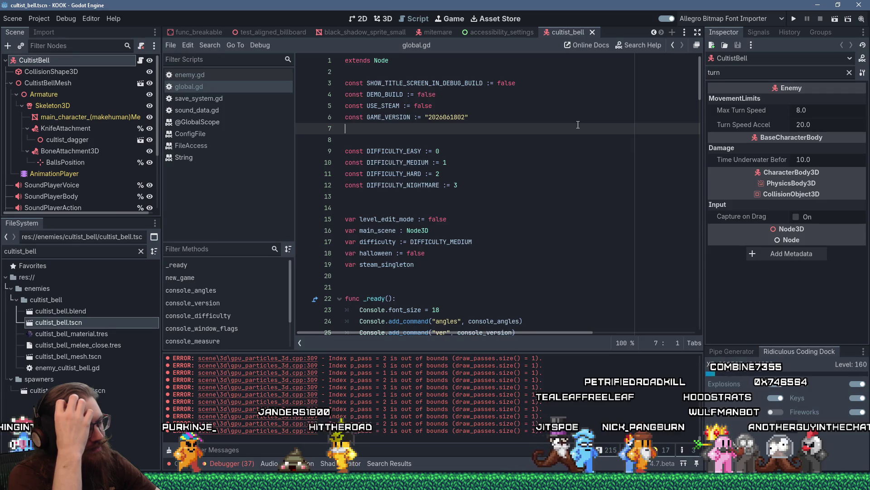
Search all project files for max_turn_speed and open its declaration result in enemy.gd.
{"action": "left_click", "coordinate": [198, 43]}
{"action": "left_click", "coordinate": [249, 106]}
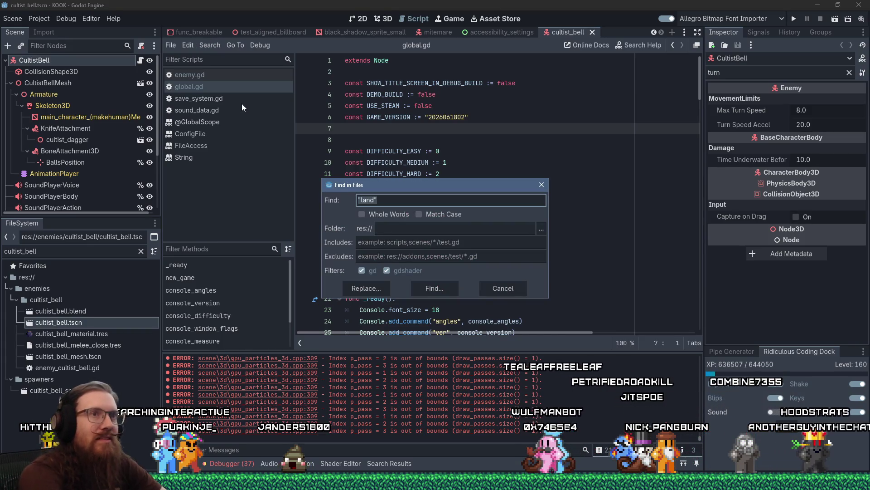
{"action": "type", "text": "max_turn_speed"}
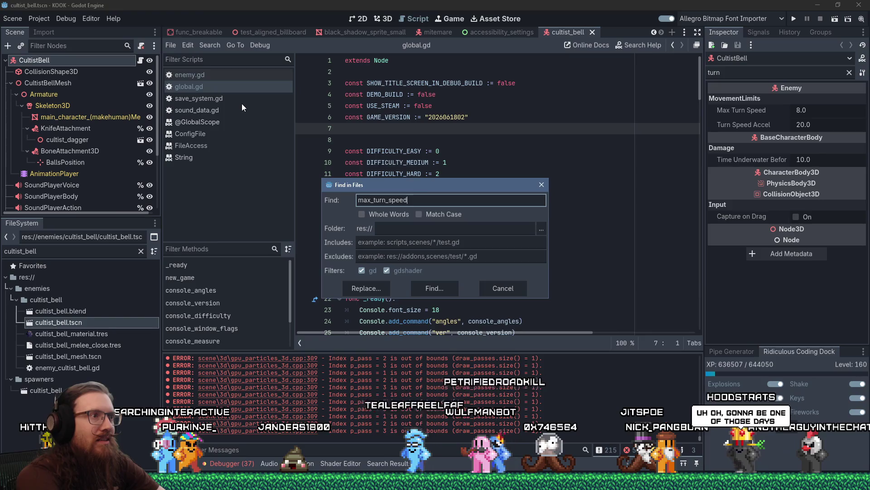
{"action": "key", "text": "Return"}
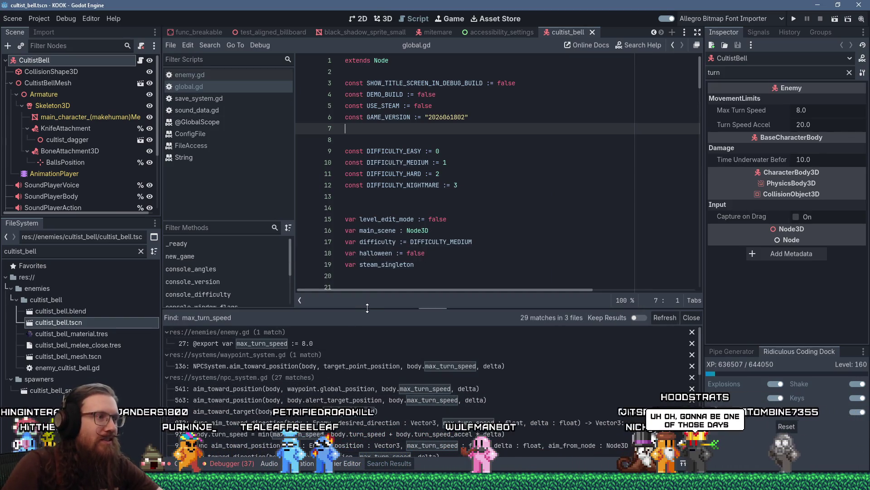
{"action": "left_click", "coordinate": [299, 344]}
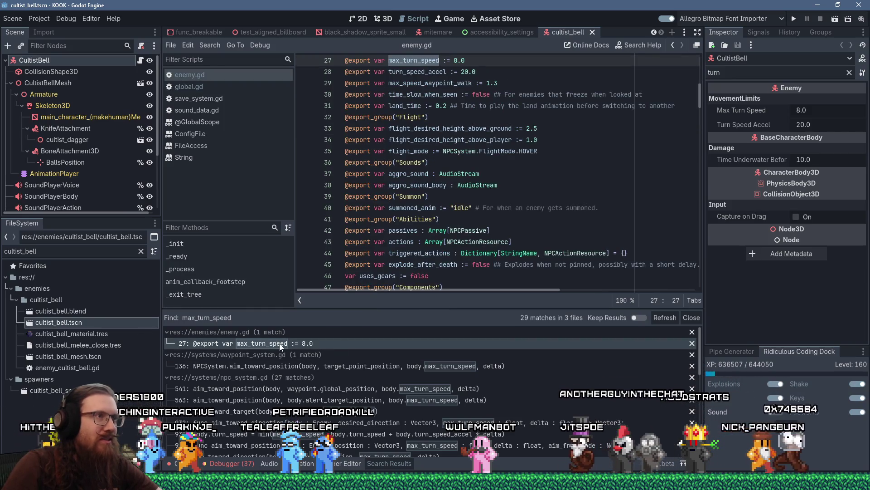
Inspect the MovementLimits and max_turn_speed lines 26–27 in enemy.gd, then return to global.gd.
{"action": "scroll", "coordinate": [466, 173], "scroll_direction": "up", "scroll_amount": 4}
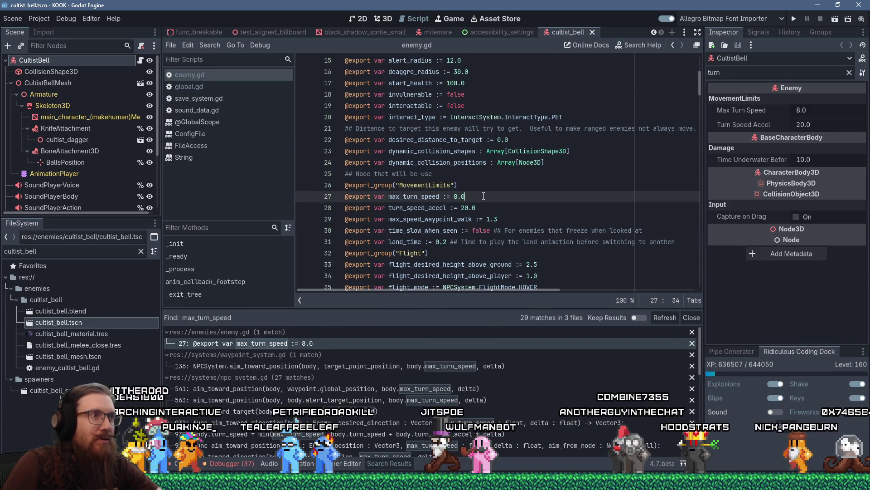
{"action": "left_click_drag", "start_coordinate": [470, 195], "coordinate": [337, 191]}
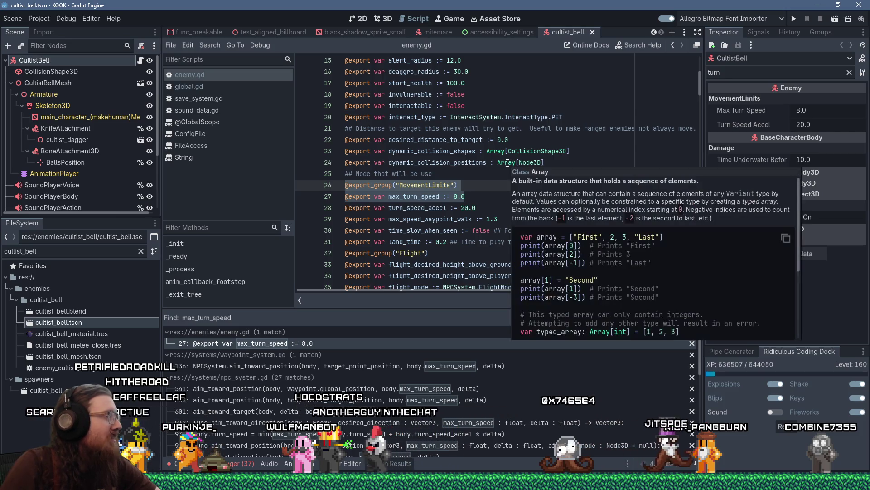
{"action": "left_click", "coordinate": [489, 179]}
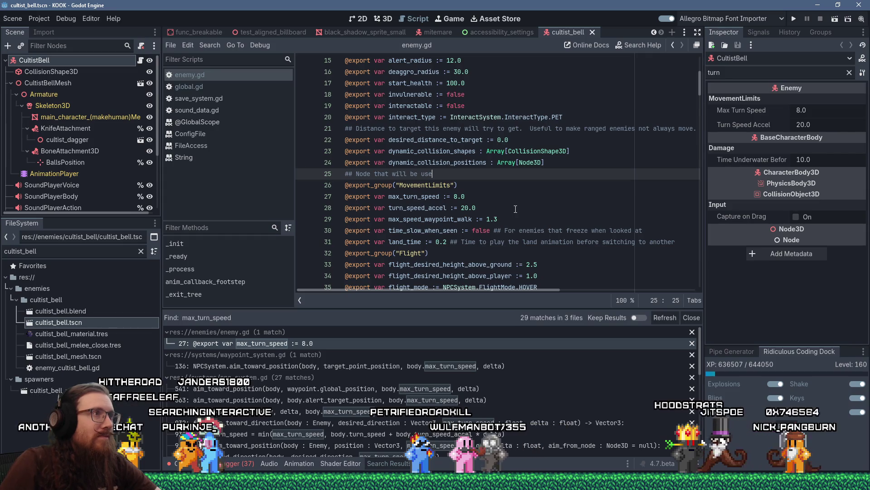
{"action": "key", "text": "ctrl+shift+period"}
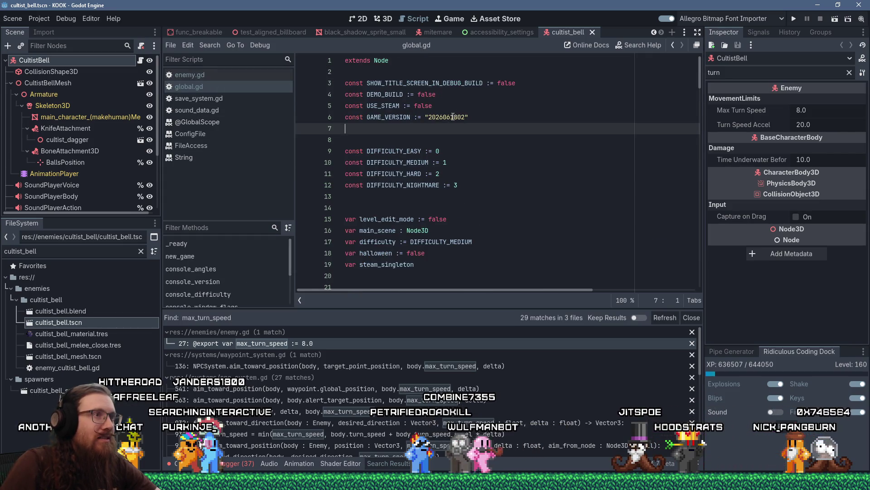
Change the GAME_VERSION string's final digit from 2 to 3 and save global.gd.
{"action": "left_click", "coordinate": [465, 117]}
{"action": "type", "text": "3"}
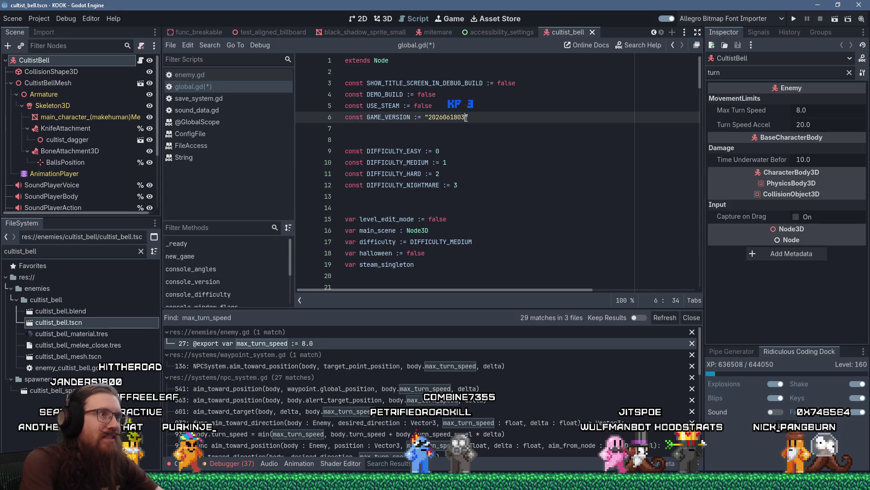
{"action": "key", "text": "ctrl+s"}
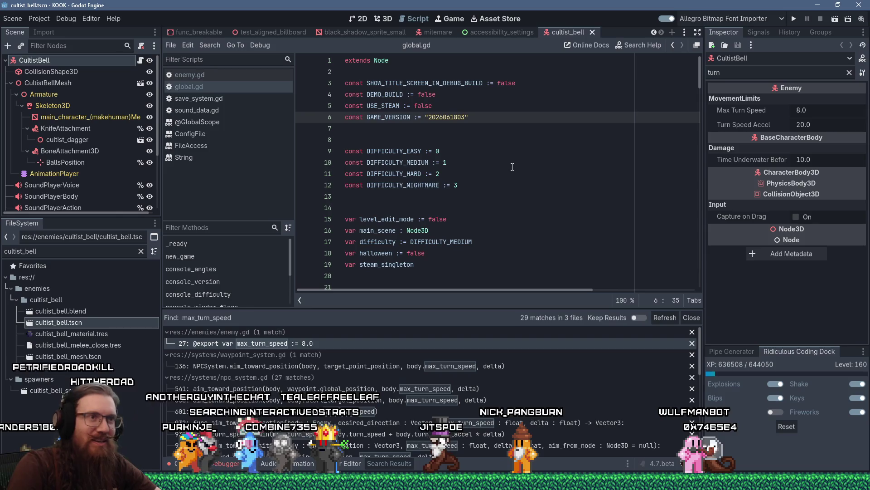
{"action": "left_click", "coordinate": [509, 124]}
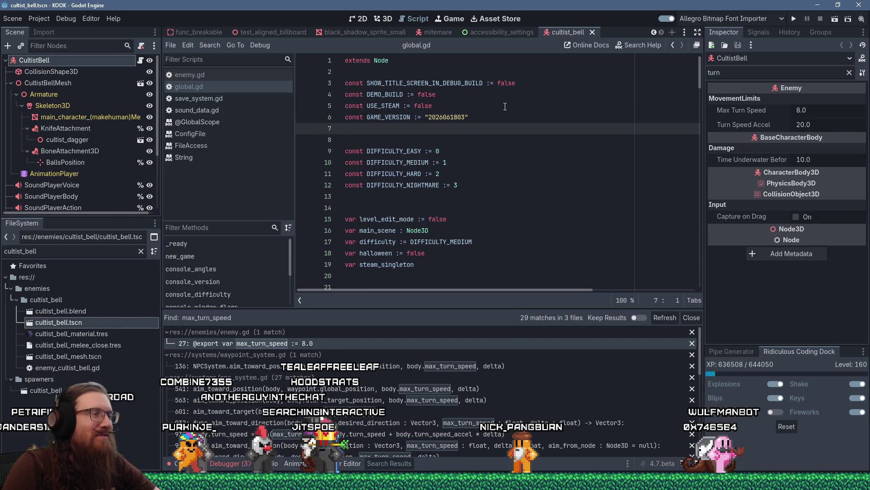
{"action": "left_click", "coordinate": [529, 110]}
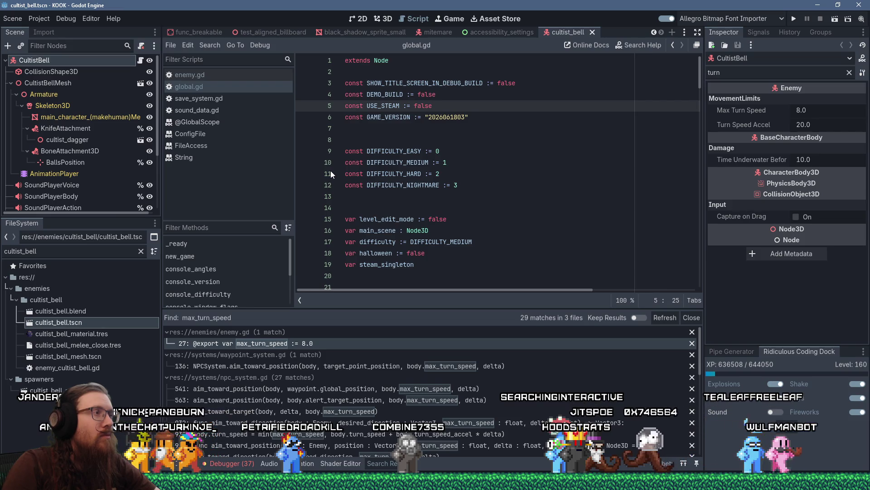
Filter the FileSystem dock for 'debug' and open the debug.gd script.
{"action": "double_click", "coordinate": [97, 250]}
{"action": "type", "text": "debug"}
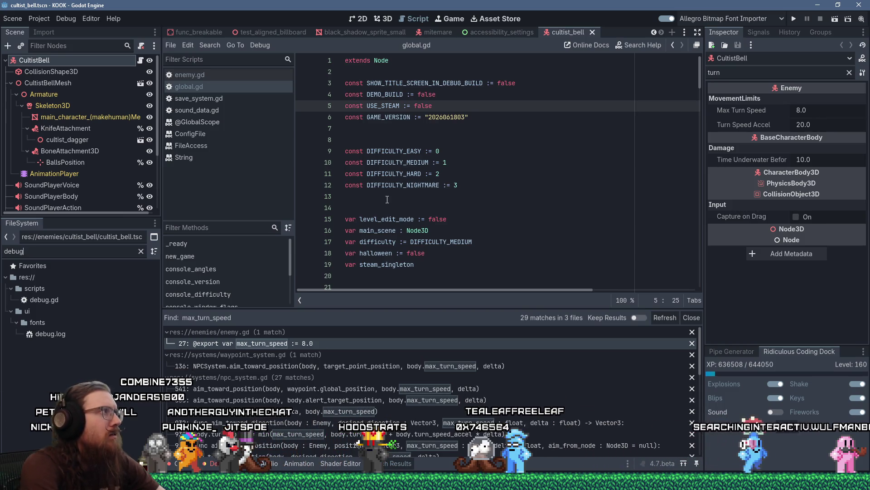
{"action": "double_click", "coordinate": [55, 299]}
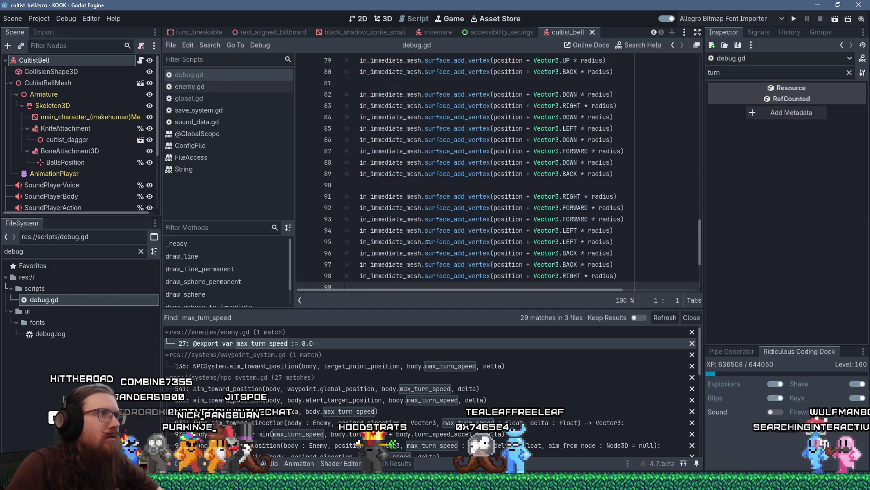
{"action": "left_click_drag", "start_coordinate": [698, 245], "coordinate": [690, 39]}
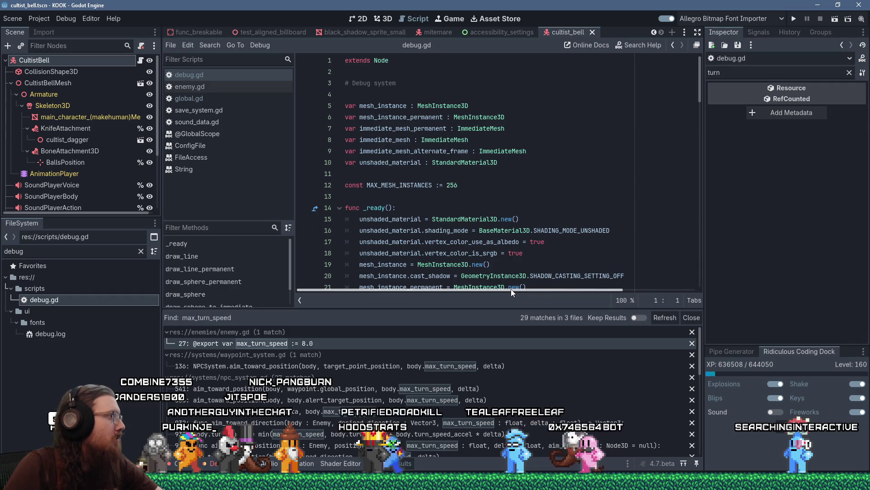
{"action": "scroll", "coordinate": [529, 201], "scroll_direction": "down", "scroll_amount": 7}
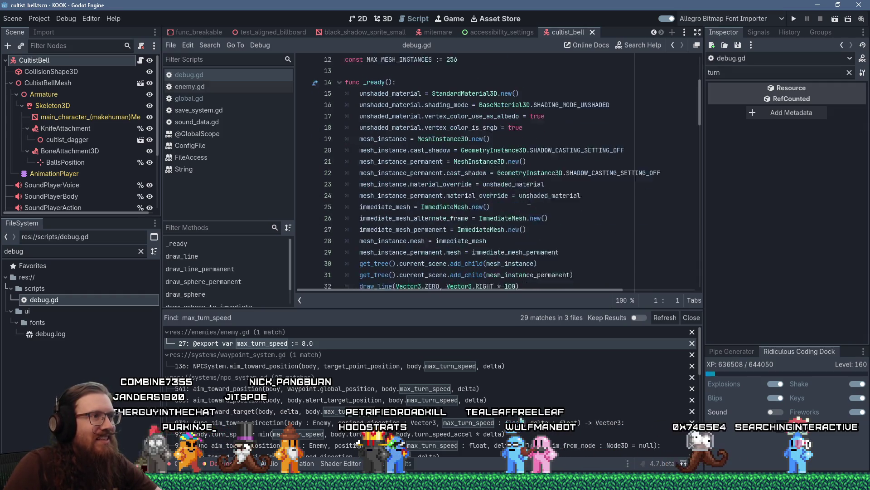
{"action": "scroll", "coordinate": [529, 201], "scroll_direction": "up", "scroll_amount": 4}
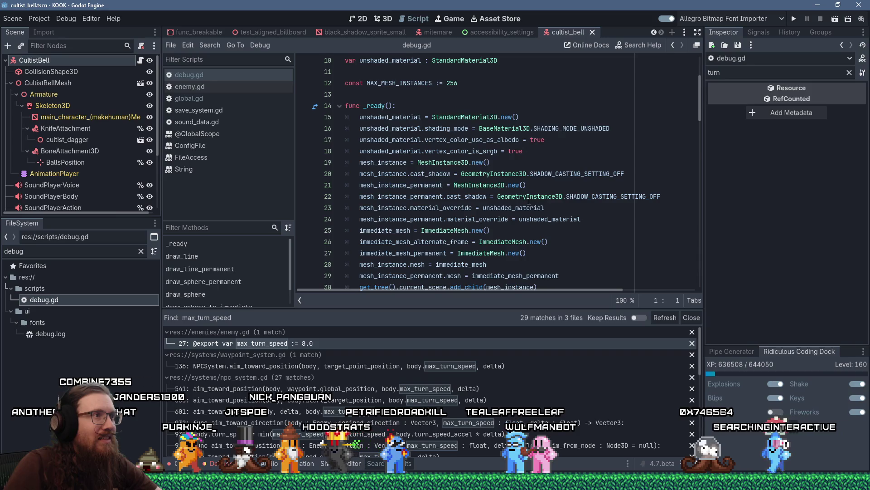
{"action": "scroll", "coordinate": [529, 201], "scroll_direction": "down", "scroll_amount": 5}
Add a Console.add_command line after draw_line in _ready registering debug_enemy with console_debug_enemy.
{"action": "left_click", "coordinate": [579, 139]}
{"action": "key", "text": "Return"}
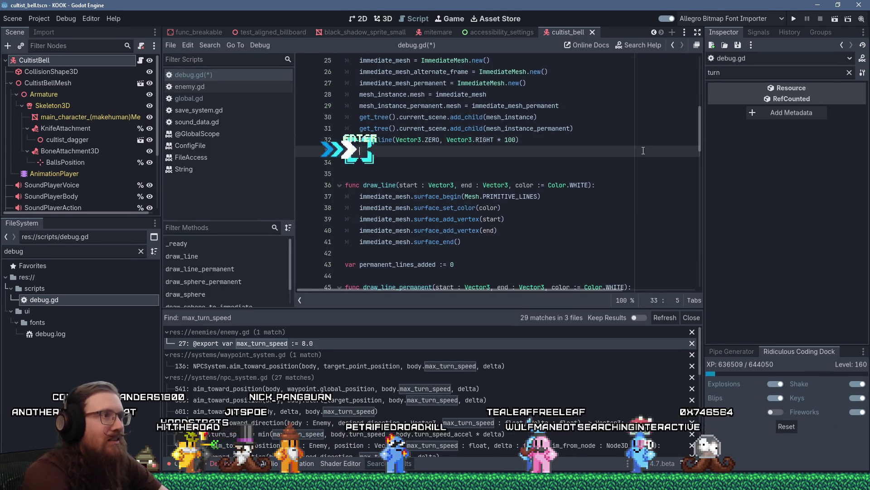
{"action": "type", "text": "console"}
{"action": "key", "text": "Return"}
{"action": "type", "text": ".add_c"}
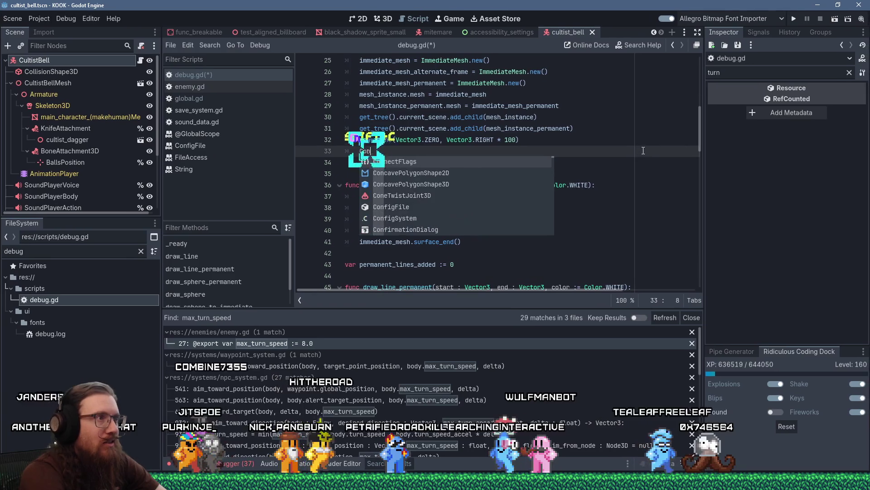
{"action": "type", "text": "ole.add_c"}
{"action": "key", "text": "Return"}
{"action": "type", "text": "\"debug_c"}
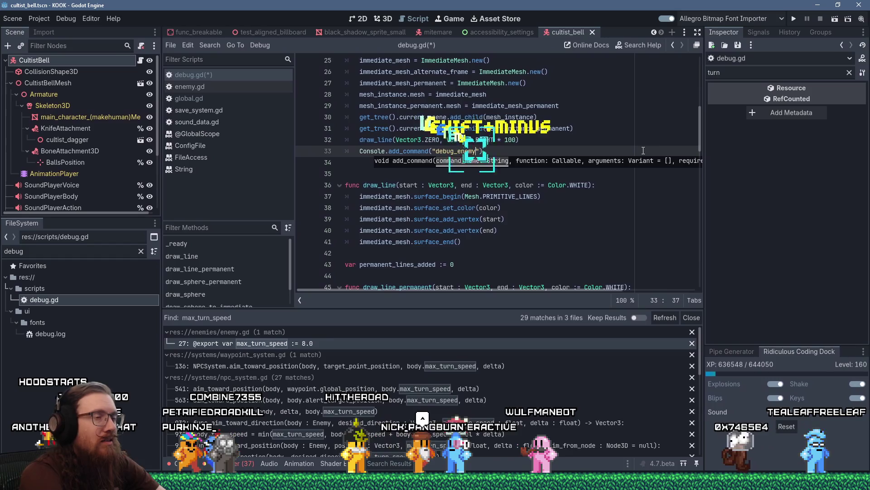
{"action": "type", "text": "nemy"}
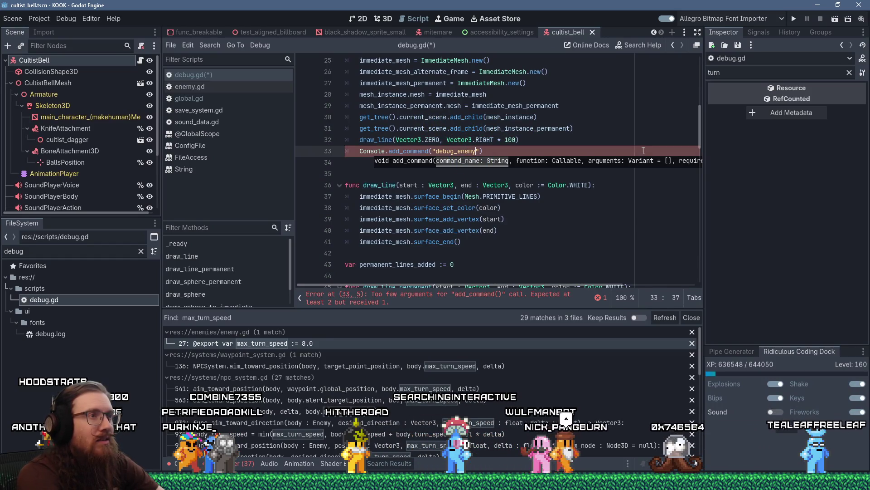
{"action": "type", "text": ", cons"}
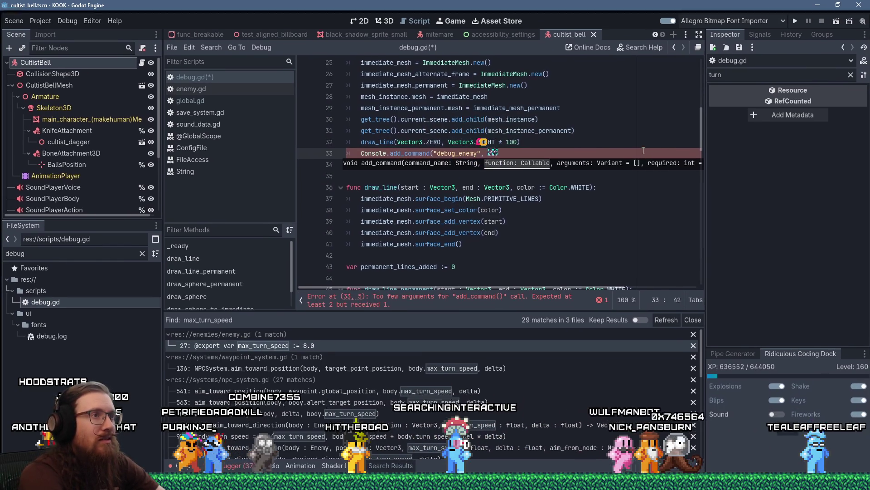
{"action": "type", "text": "ole_debug_enemy,"}
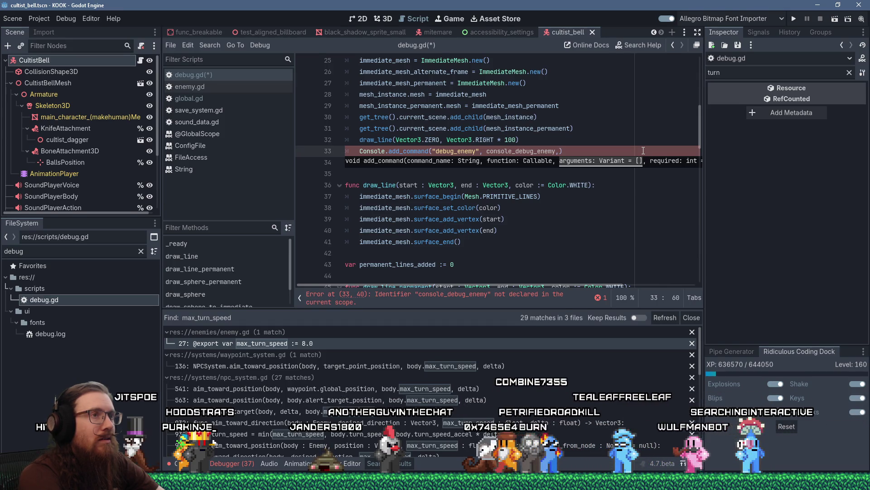
{"action": "key", "text": "BackSpace"}
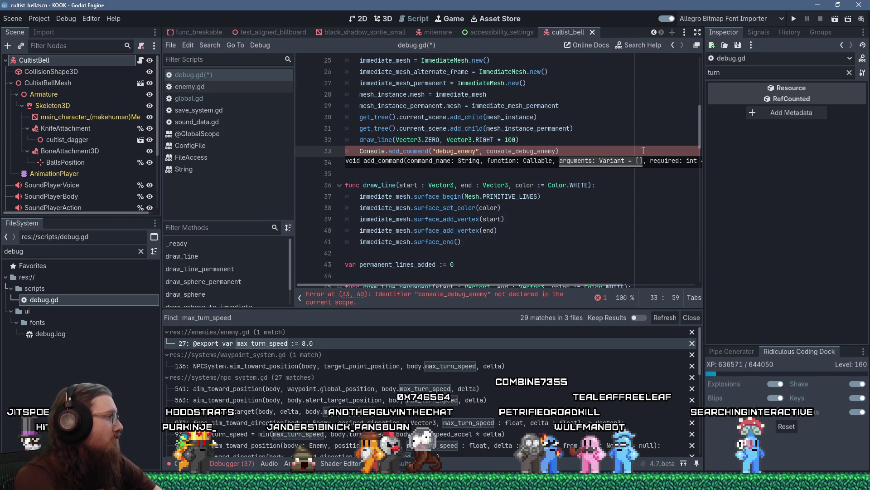
Start a console_debug_enemy function stub at the end of the script, then delete it.
{"action": "key", "text": "ctrl+End"}
{"action": "key", "text": "Return"}
{"action": "key", "text": "Return"}
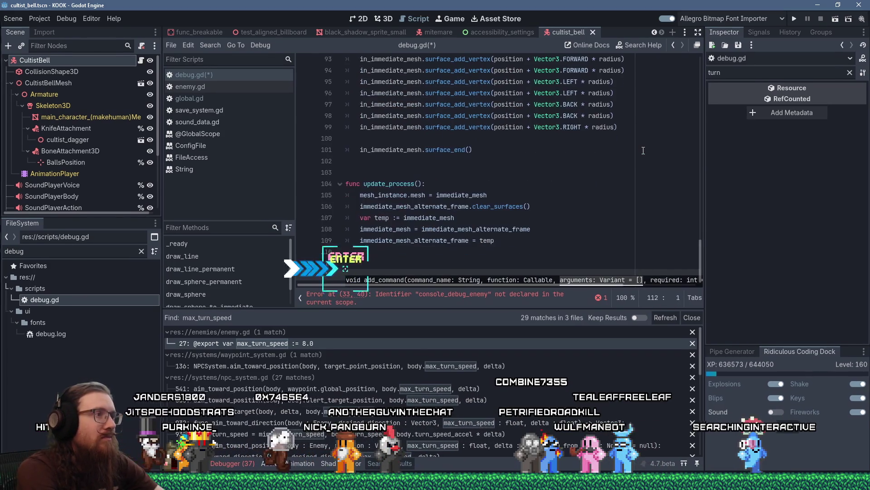
{"action": "type", "text": "func csnsole_debug_enemy"}
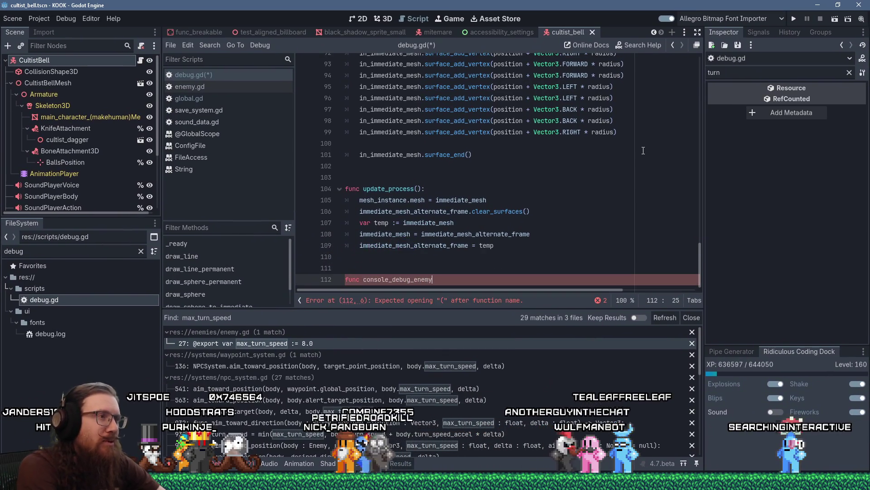
{"action": "key", "text": "ctrl+BackSpace"}
{"action": "key", "text": "ctrl+BackSpace"}
{"action": "key", "text": "ctrl+BackSpace"}
Delete the Console.add_command line from _ready and select the FileSystem filter text.
{"action": "scroll", "coordinate": [627, 141], "scroll_direction": "up", "scroll_amount": 7}
{"action": "scroll", "coordinate": [628, 142], "scroll_direction": "up", "scroll_amount": 15}
{"action": "left_click", "coordinate": [567, 198]}
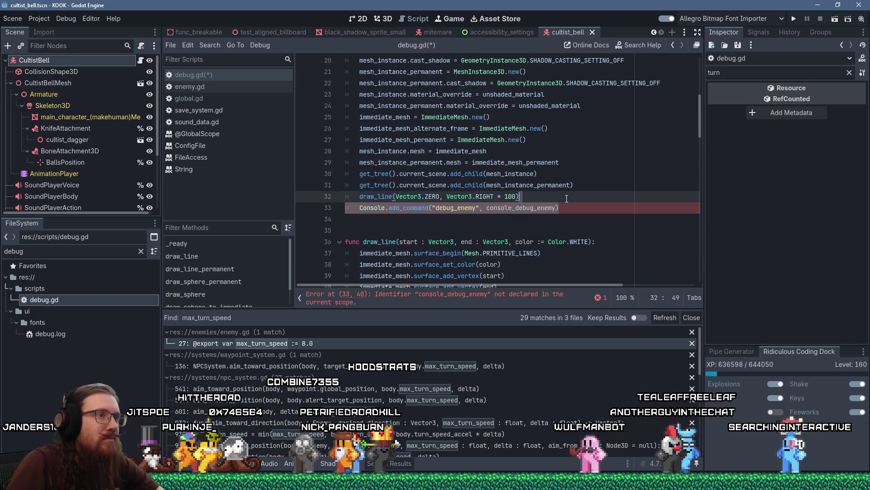
{"action": "key", "text": "Delete"}
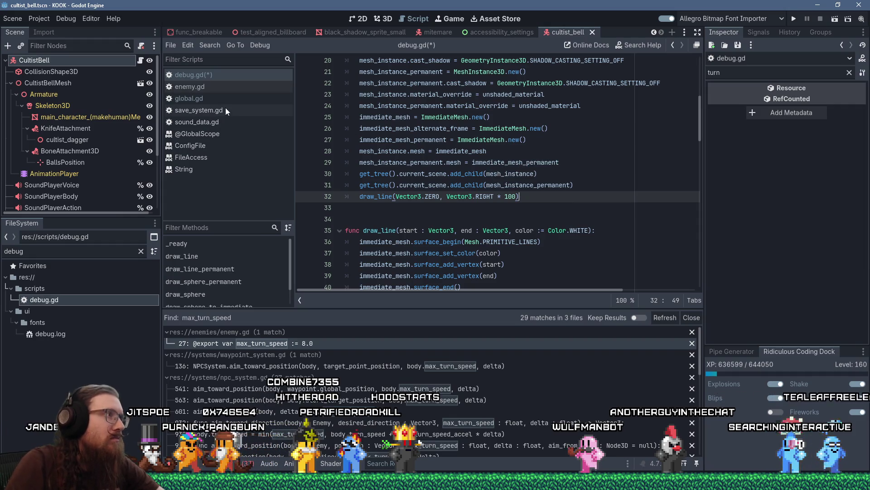
{"action": "double_click", "coordinate": [18, 251]}
Filter the FileSystem for 'npc_syst', open npc_system.gd, and scroll to the script's top.
{"action": "type", "text": "npc"}
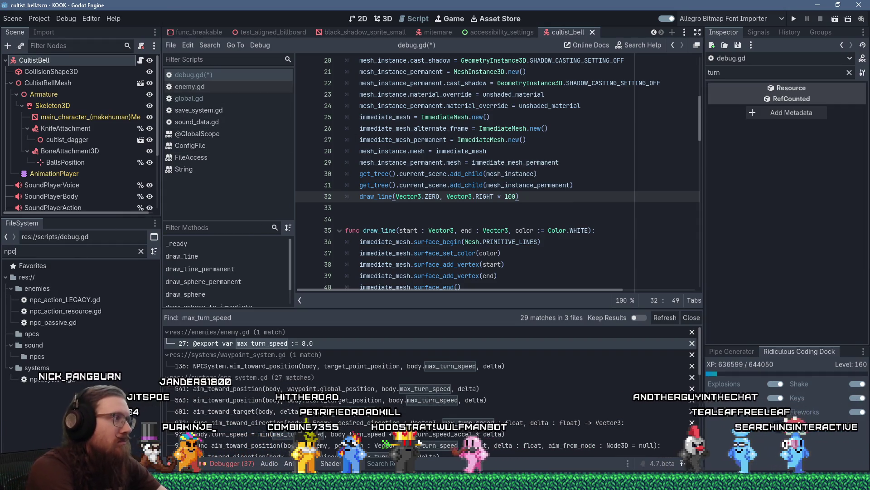
{"action": "type", "text": "_syst"}
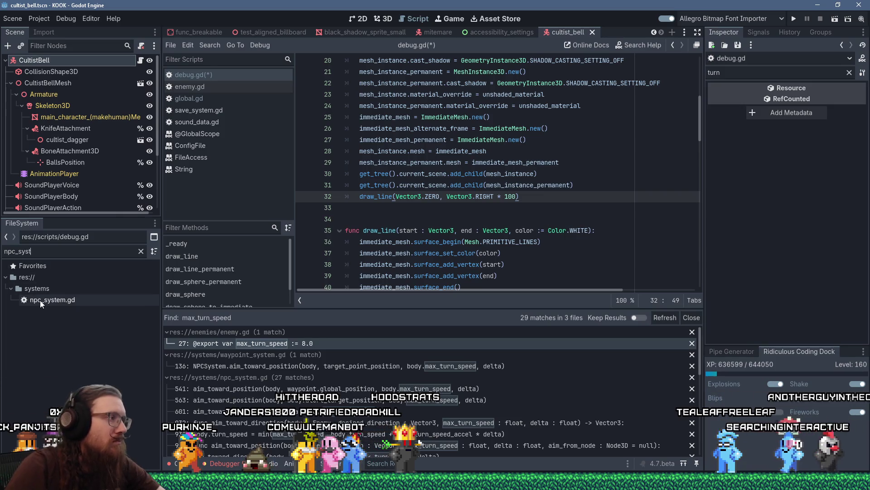
{"action": "double_click", "coordinate": [40, 300]}
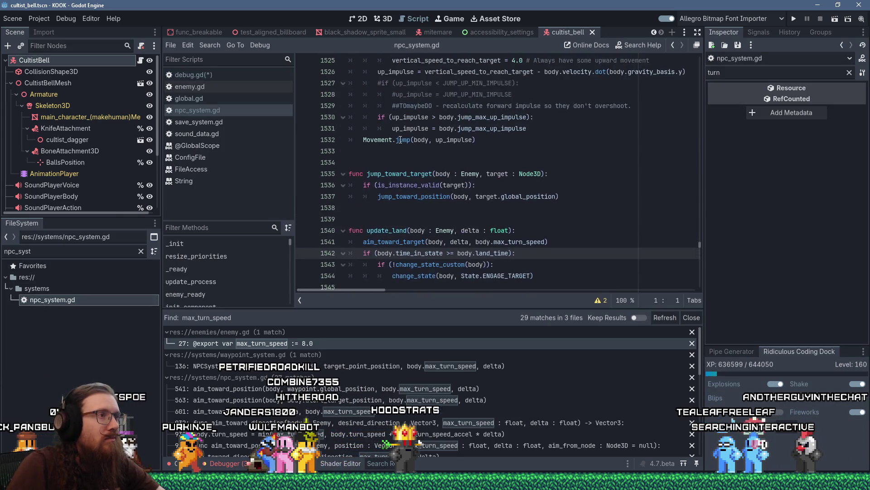
{"action": "left_click", "coordinate": [480, 153]}
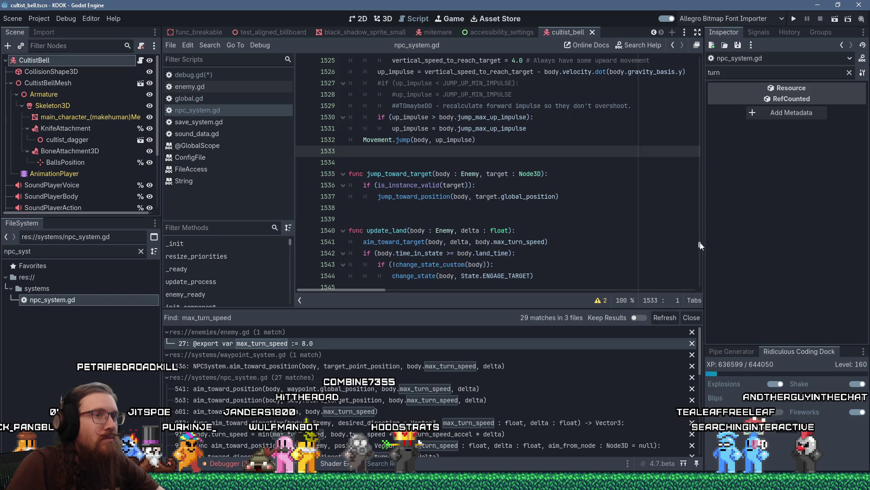
{"action": "left_click_drag", "start_coordinate": [698, 241], "coordinate": [700, 60]}
{"action": "left_click", "coordinate": [671, 189]}
{"action": "scroll", "coordinate": [671, 204], "scroll_direction": "up", "scroll_amount": 3}
{"action": "left_click", "coordinate": [628, 95]}
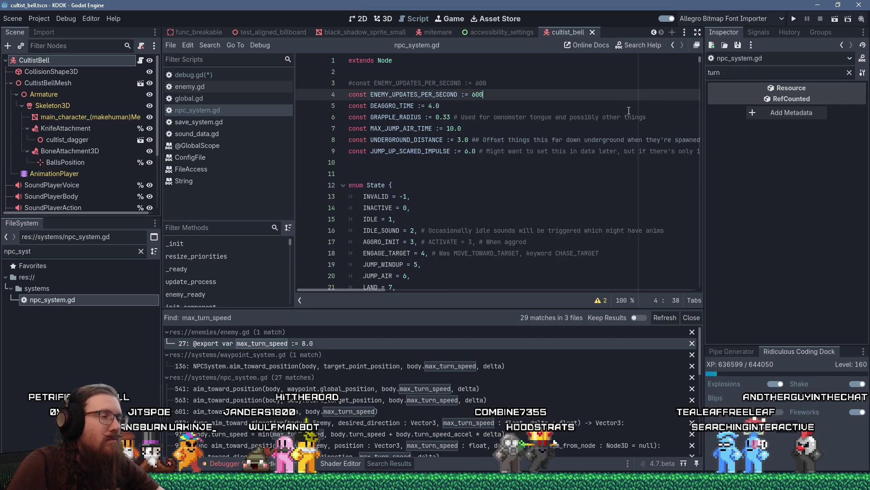
Search the script for 'func_read', then jump to the console_debug_target function definition.
{"action": "key", "text": "ctrl+f"}
{"action": "type", "text": "func_read"}
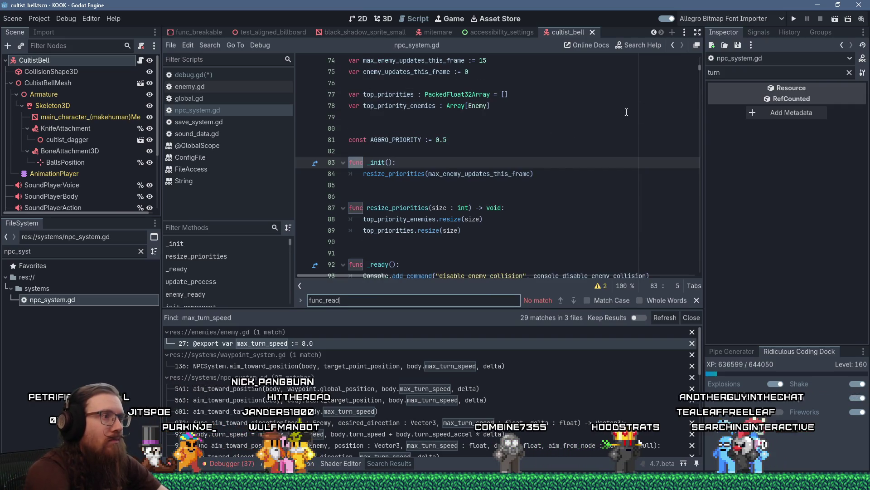
{"action": "scroll", "coordinate": [626, 112], "scroll_direction": "down", "scroll_amount": 3}
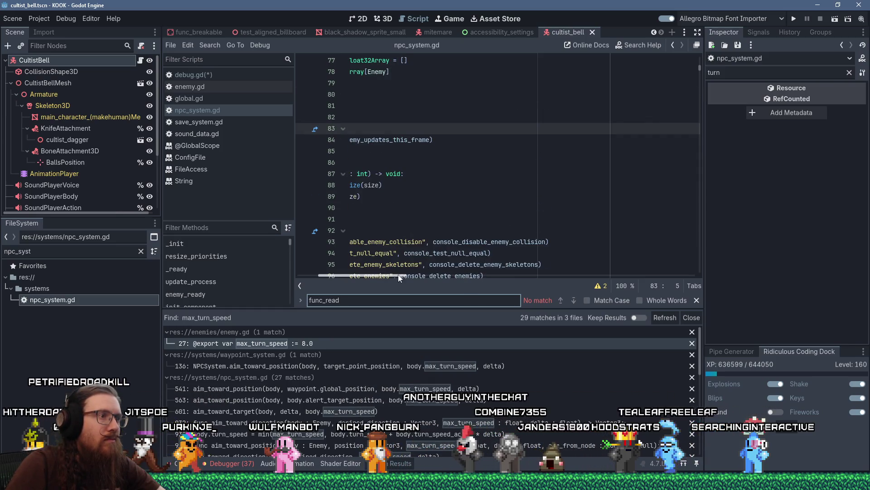
{"action": "scroll", "coordinate": [398, 274], "scroll_direction": "left", "scroll_amount": 3}
{"action": "scroll", "coordinate": [579, 192], "scroll_direction": "down", "scroll_amount": 4}
{"action": "scroll", "coordinate": [578, 192], "scroll_direction": "up", "scroll_amount": 1}
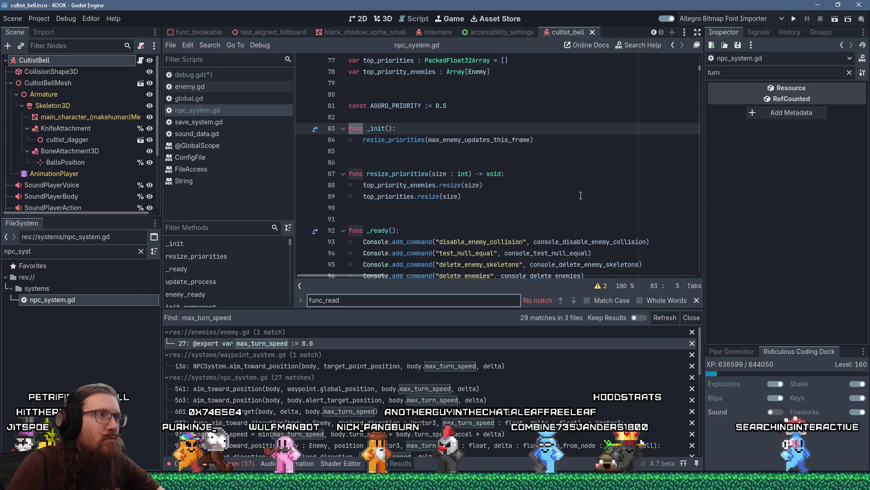
{"action": "left_click", "coordinate": [587, 219]}
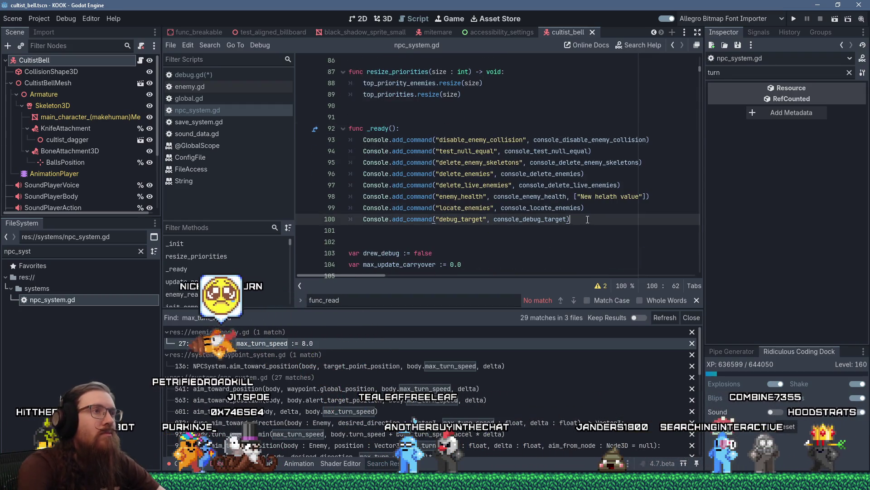
{"action": "left_click", "coordinate": [537, 222], "text": "ctrl"}
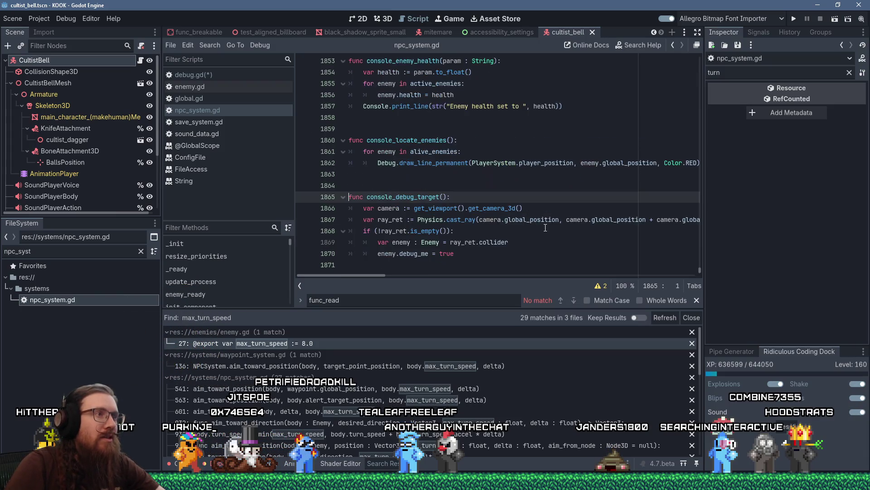
After enemy.debug_me = true, add a Console.print_line printing str(enemy.max_turn_speed).
{"action": "left_click", "coordinate": [546, 254]}
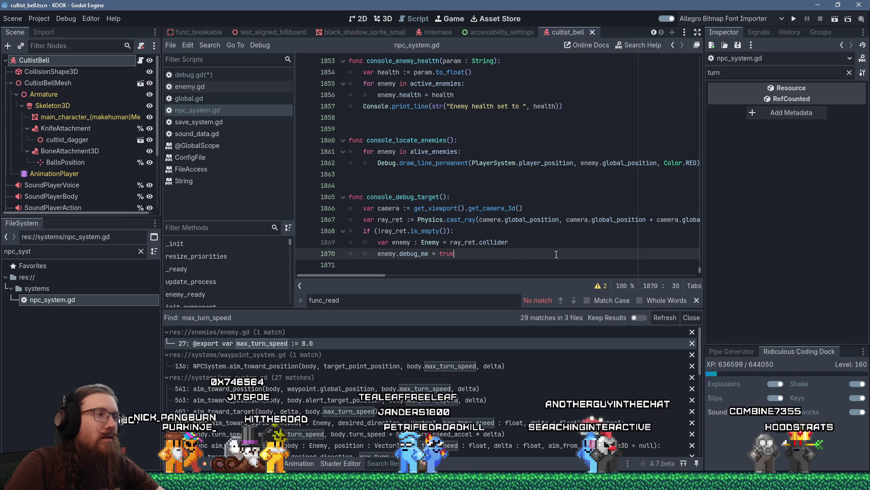
{"action": "key", "text": "Return"}
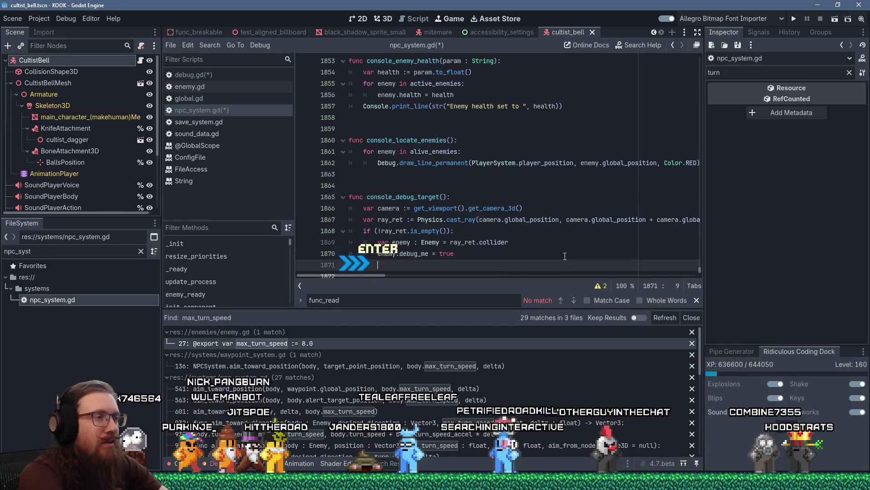
{"action": "type", "text": "Co"}
{"action": "type", "text": "nsole."}
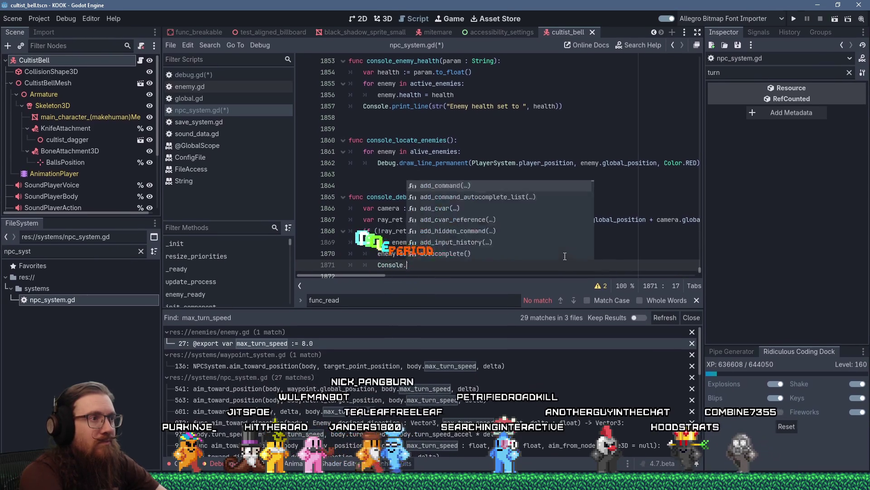
{"action": "type", "text": "print_line"}
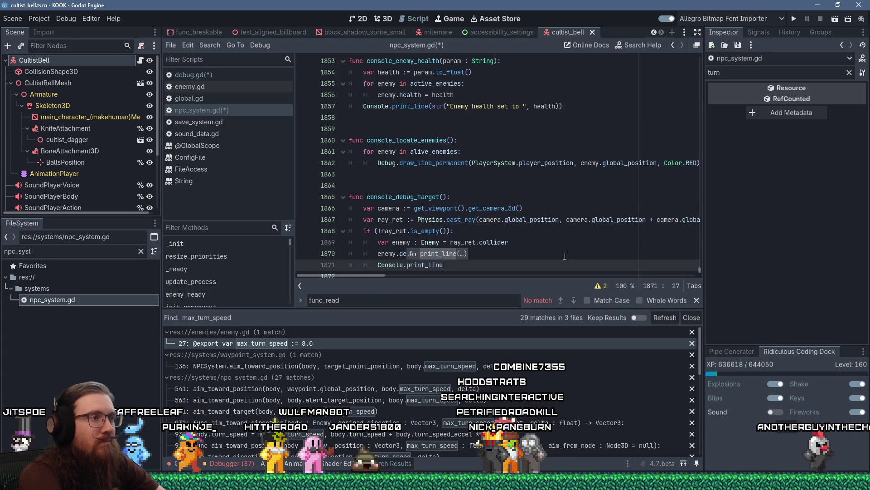
{"action": "key", "text": "Escape"}
{"action": "key", "text": "Escape"}
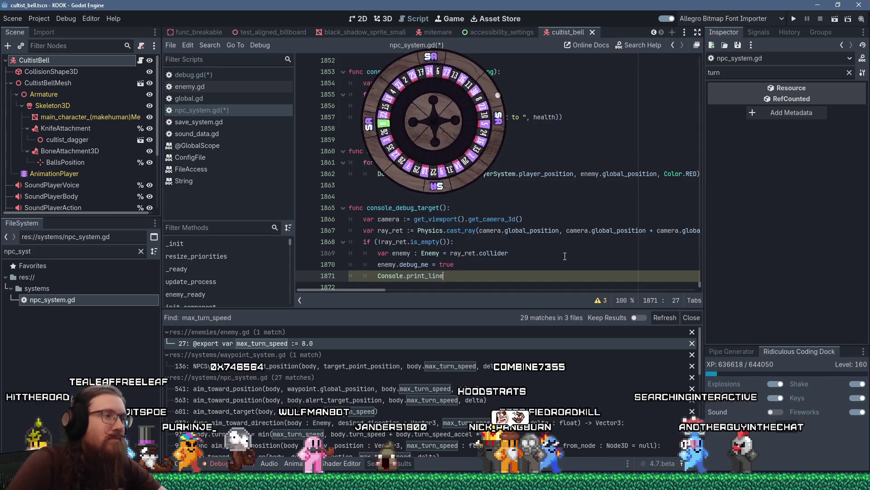
{"action": "mouse_move", "coordinate": [367, 290]}
{"action": "left_mouse_down"}
{"action": "mouse_move", "coordinate": [409, 290]}
{"action": "mouse_move", "coordinate": [363, 289]}
{"action": "left_mouse_up"}
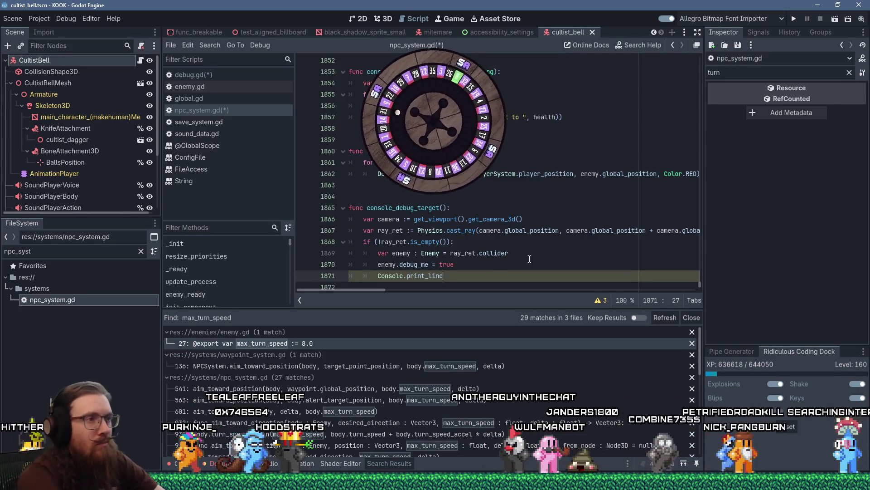
{"action": "type", "text": "(\"Max turn"}
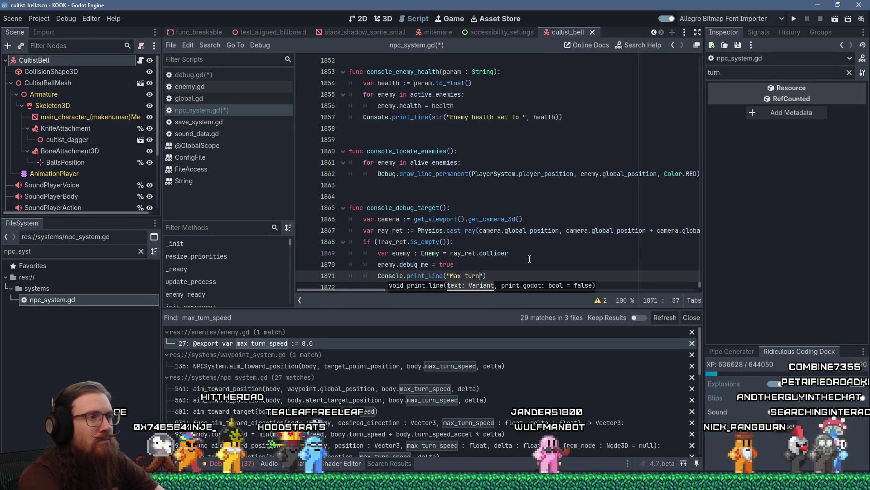
{"action": "type", "text": "speed:"}
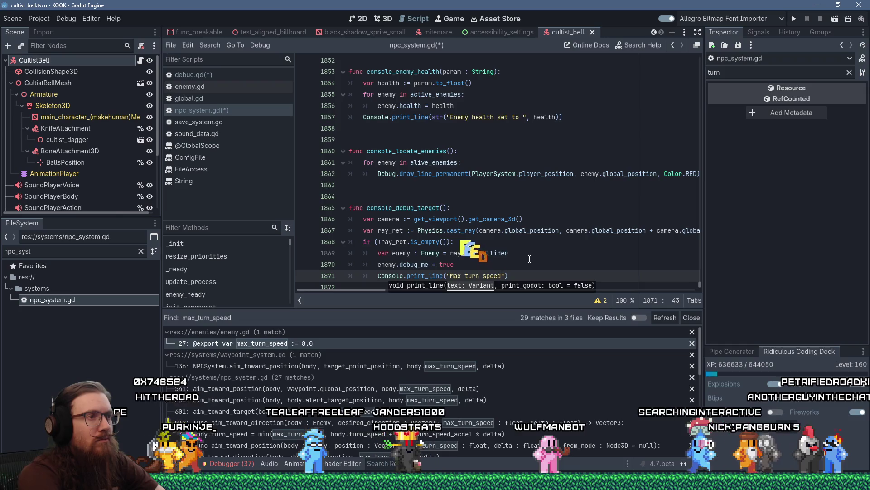
{"action": "type", "text": " \","}
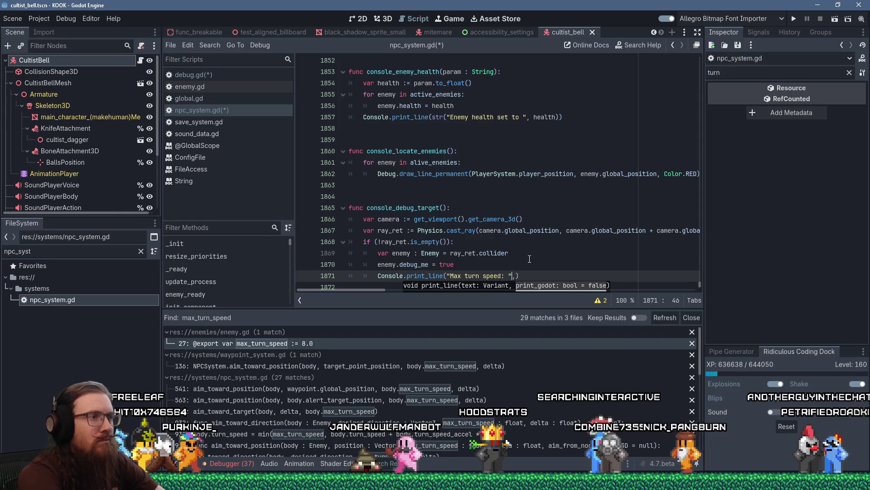
{"action": "type", "text": "str("}
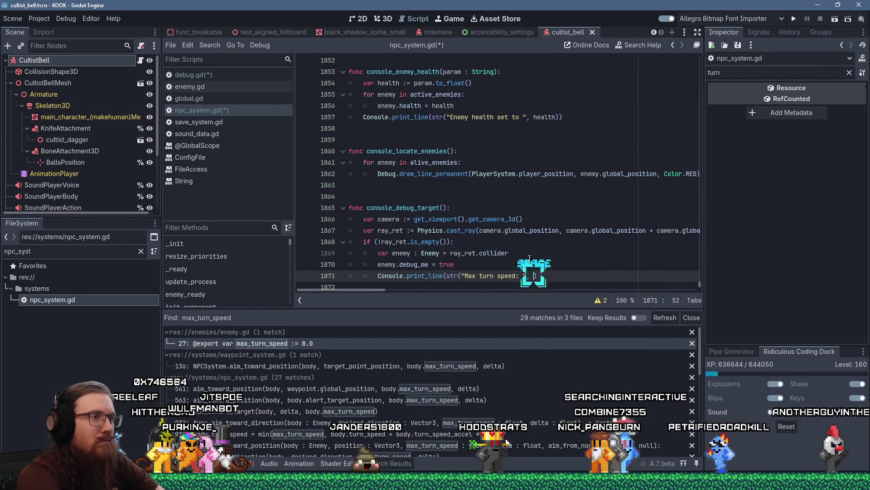
{"action": "type", "text": "enemy.max"}
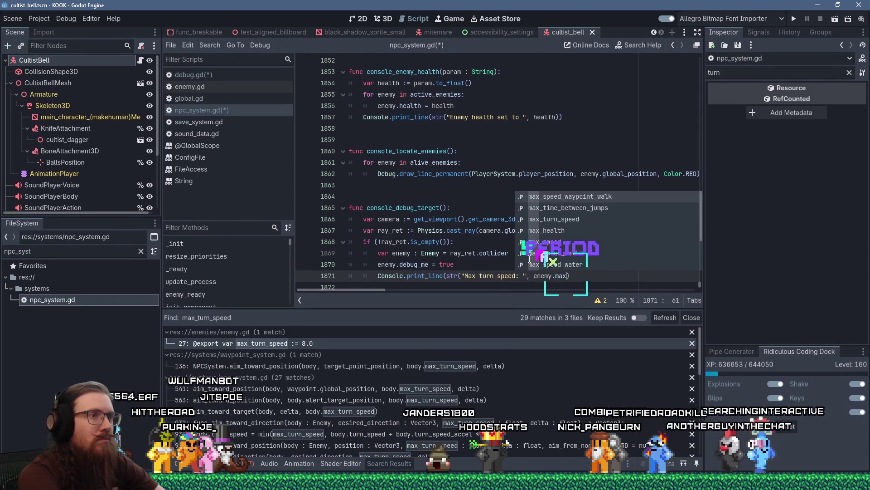
{"action": "type", "text": "_turn_speed"}
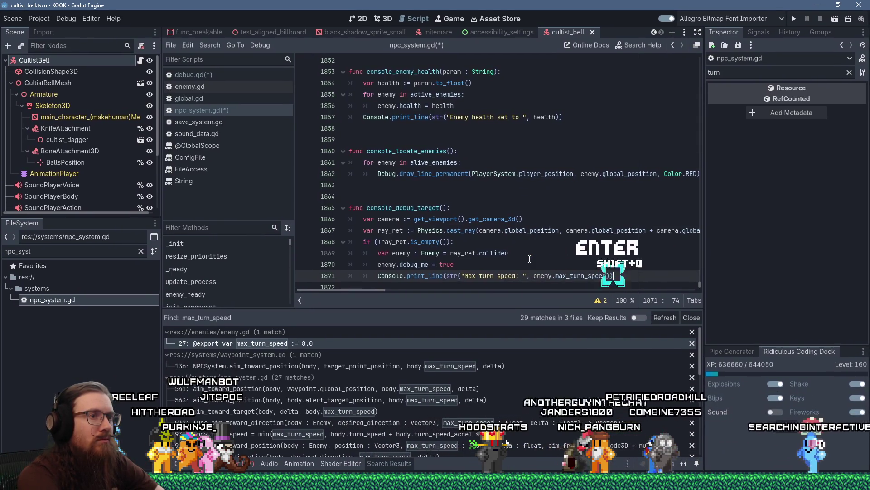
Add a second Console.print_line printing 'Turn accel: ' with enemy.turn_speed_accel.
{"action": "key", "text": "Return"}
{"action": "type", "text": "onsole."}
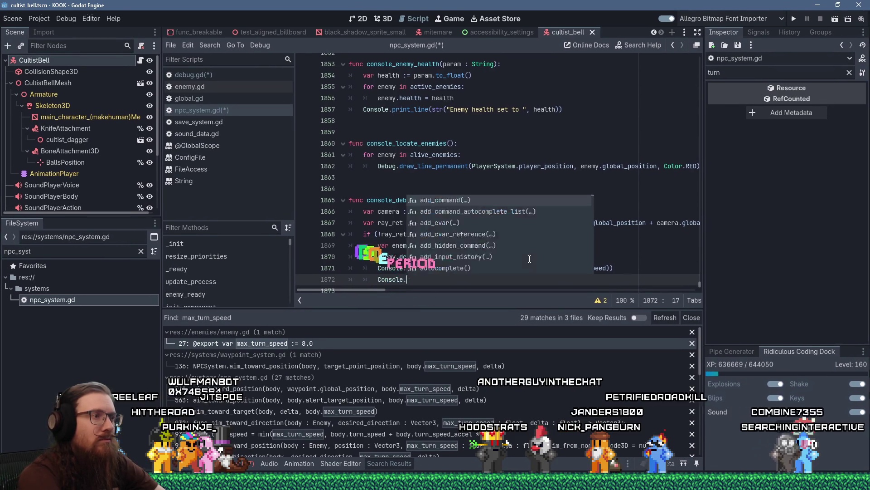
{"action": "type", "text": "print_line(\""}
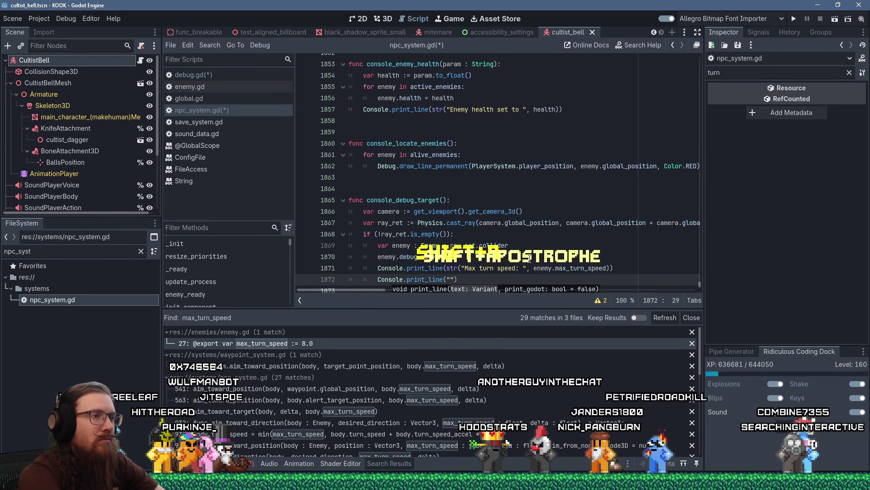
{"action": "key", "text": "BackSpace"}
{"action": "type", "text": "str(\"Turn ac"}
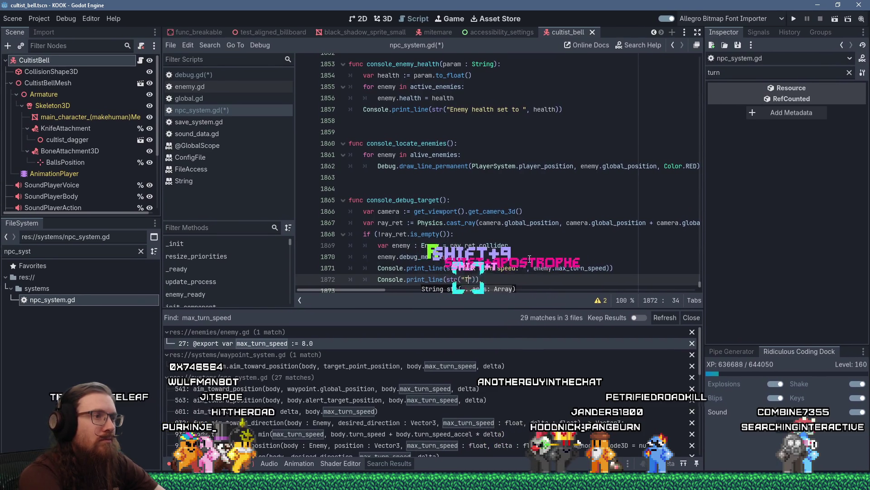
{"action": "type", "text": "cel: \","}
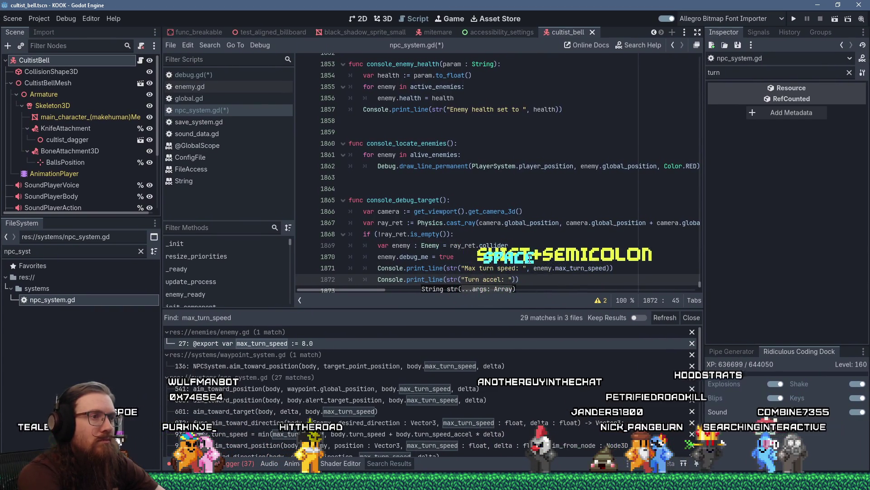
{"action": "type", "text": " enemy.tur"}
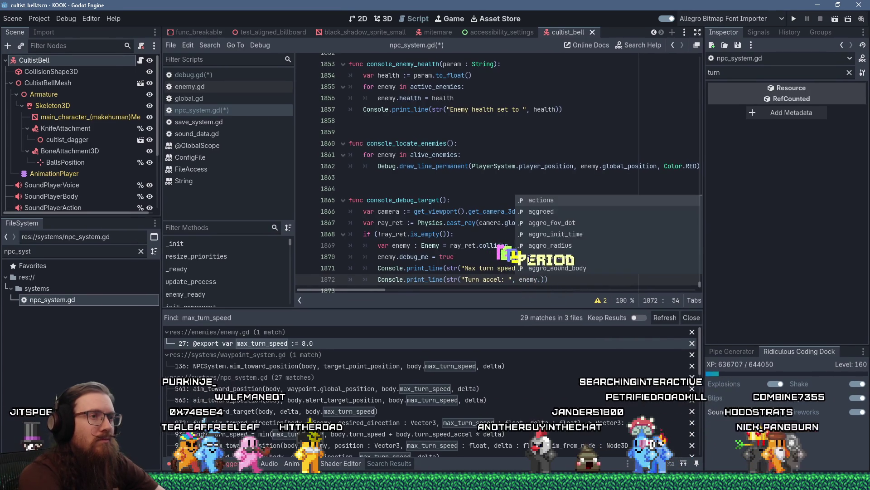
{"action": "type", "text": "n_"}
{"action": "key", "text": "Down"}
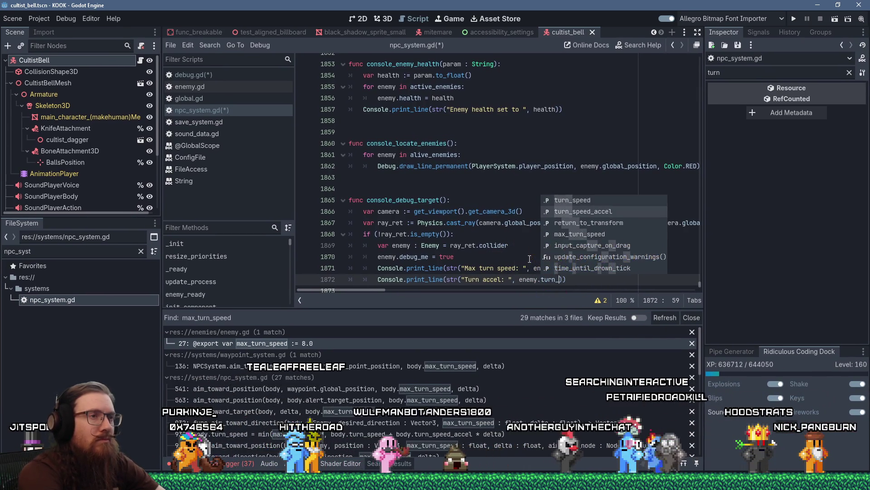
{"action": "key", "text": "Return"}
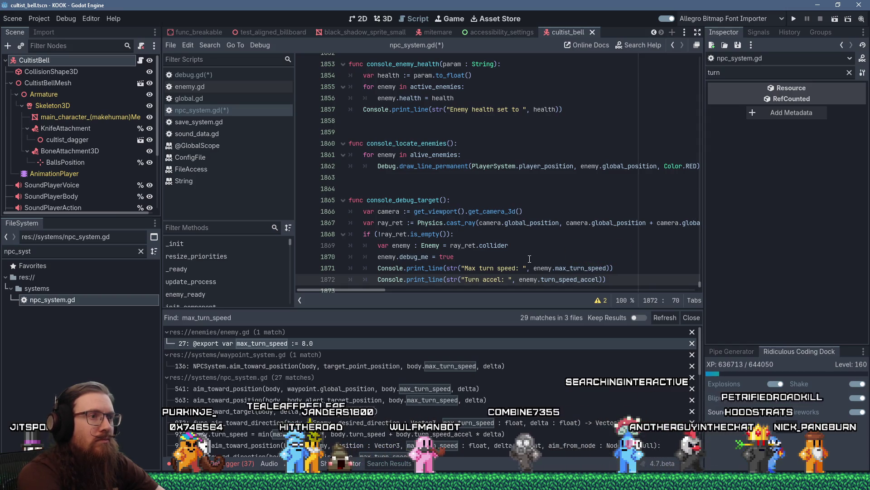
Save the script and scene with Ctrl+S, then run the game with F5.
{"action": "key", "text": "Return"}
{"action": "key", "text": "BackSpace"}
{"action": "key", "text": "BackSpace"}
{"action": "key", "text": "ctrl+s"}
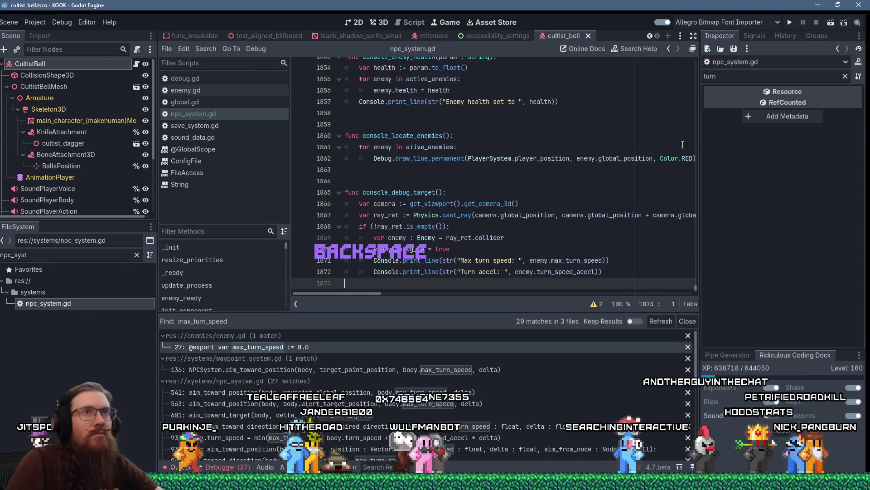
{"action": "key", "text": "F5"}
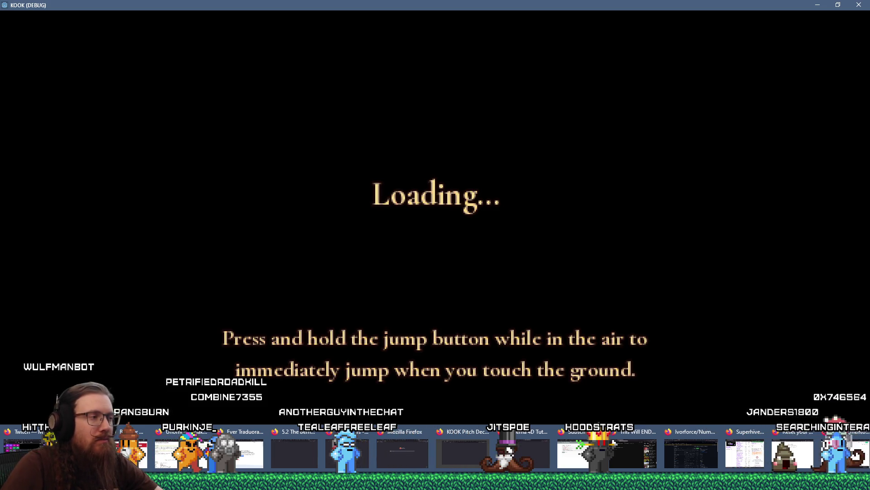
Leave the loading KOOK (DEBUG) game window to return to the editor.
{"action": "key", "text": "alt+Tab"}
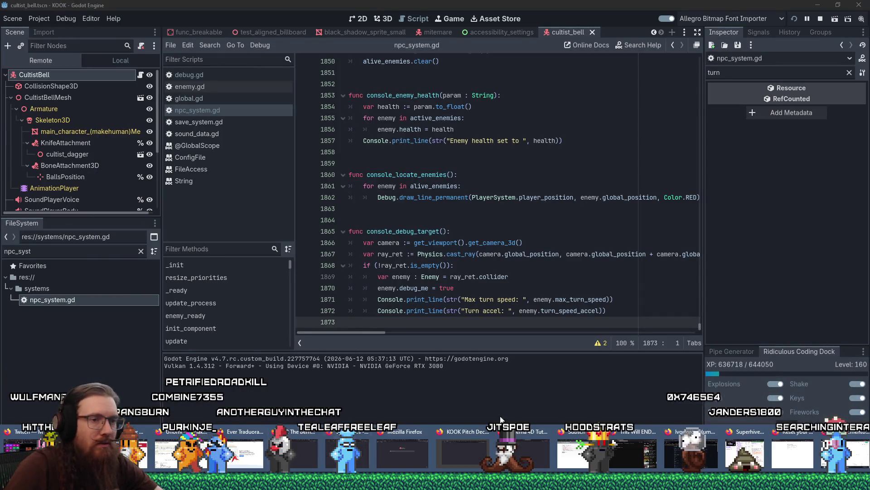
Search DuckDuckGo for 'godot github' in a new Firefox tab.
{"action": "left_click", "coordinate": [699, 455]}
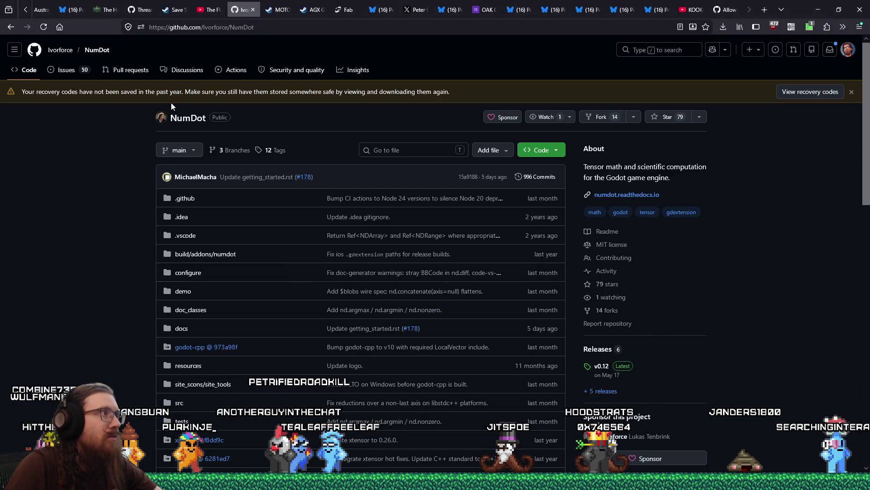
{"action": "left_click", "coordinate": [764, 10]}
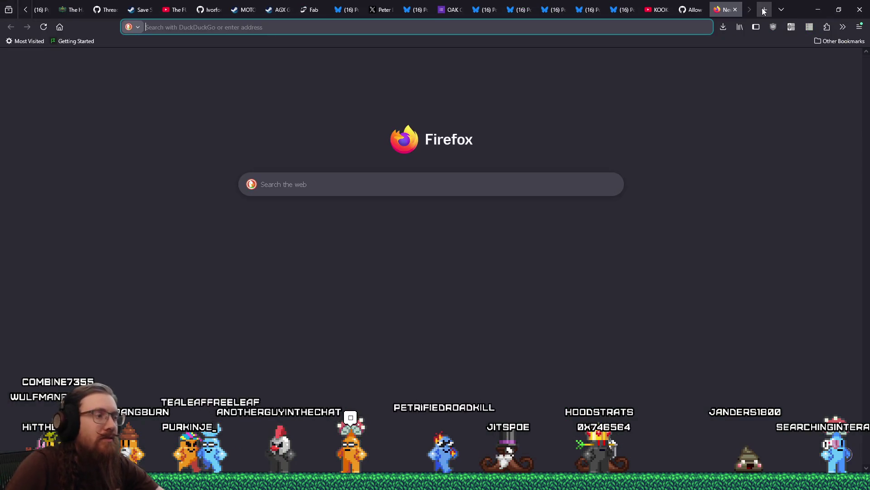
{"action": "type", "text": "godot "}
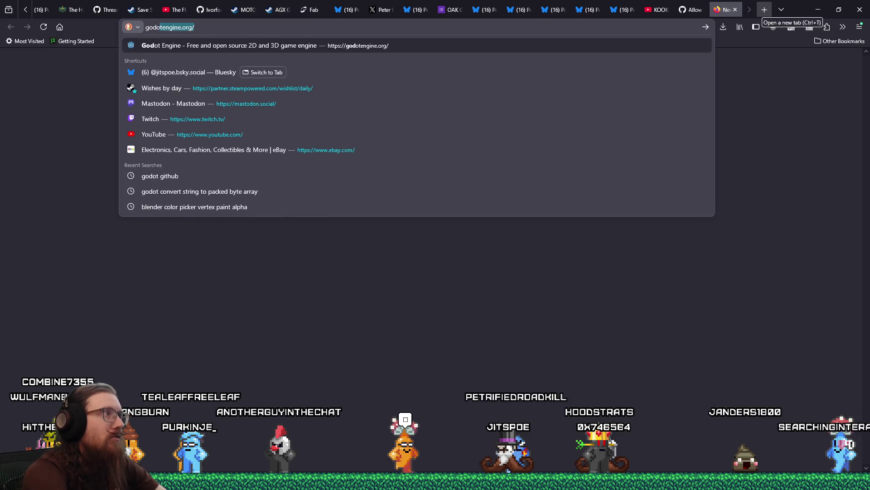
{"action": "type", "text": "github"}
{"action": "key", "text": "Return"}
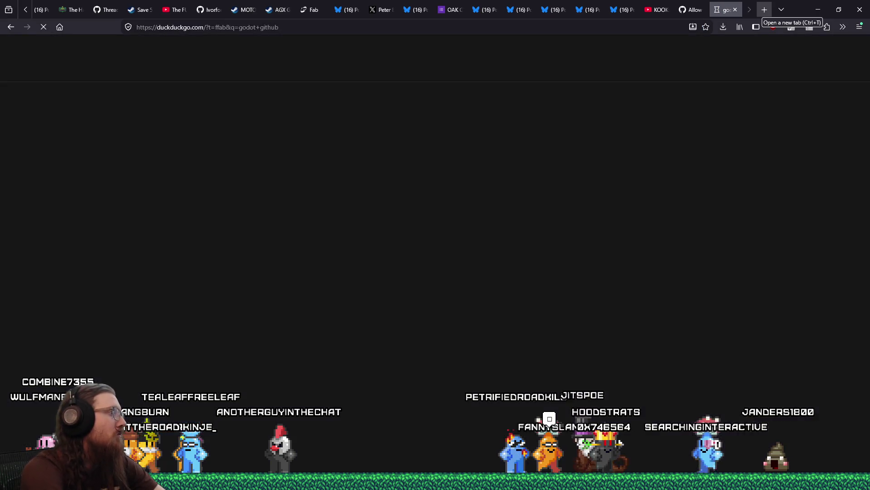
{"action": "key", "text": "alt+Tab"}
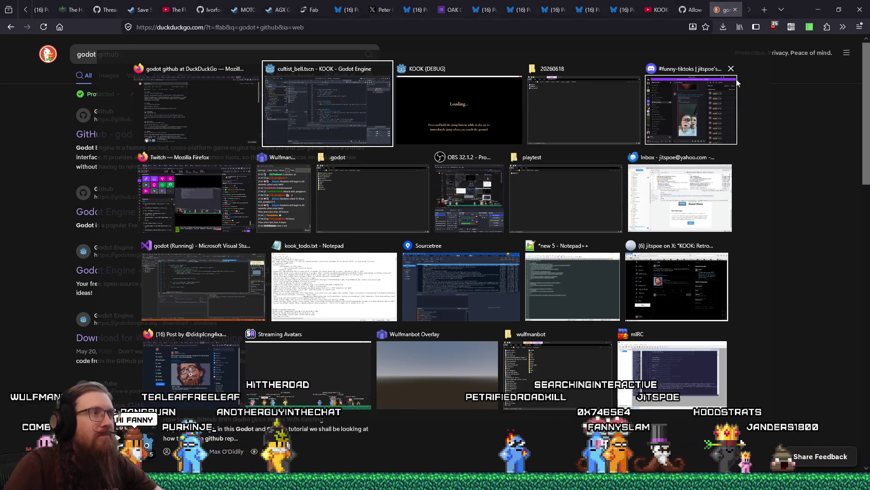
{"action": "key", "text": "alt+Tab"}
{"action": "key", "text": "alt+Tab"}
{"action": "key", "text": "alt+Tab"}
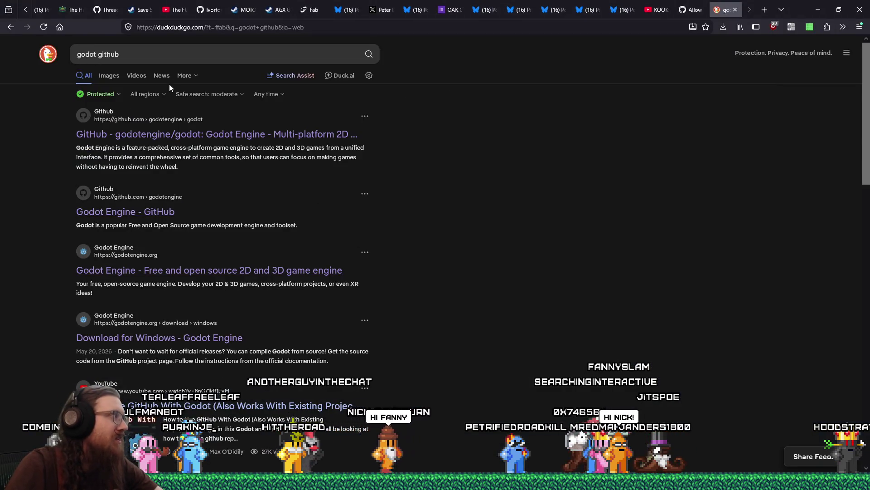
Click on the search results page, then switch to the running KOOK debug game.
{"action": "left_click", "coordinate": [142, 44]}
{"action": "left_click", "coordinate": [399, 210]}
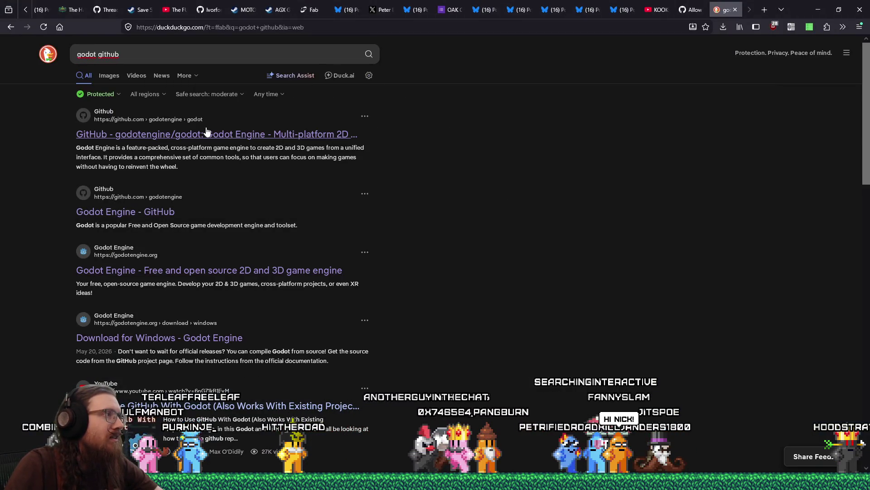
{"action": "key", "text": "alt+Tab"}
{"action": "key", "text": "Tab"}
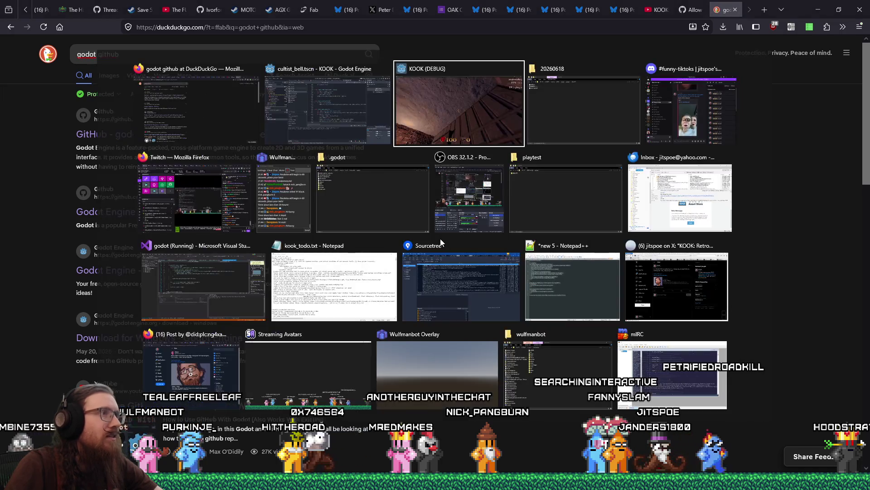
Walk through the door, pick up the revolver and head down the street.
{"action": "key", "text": "w"}
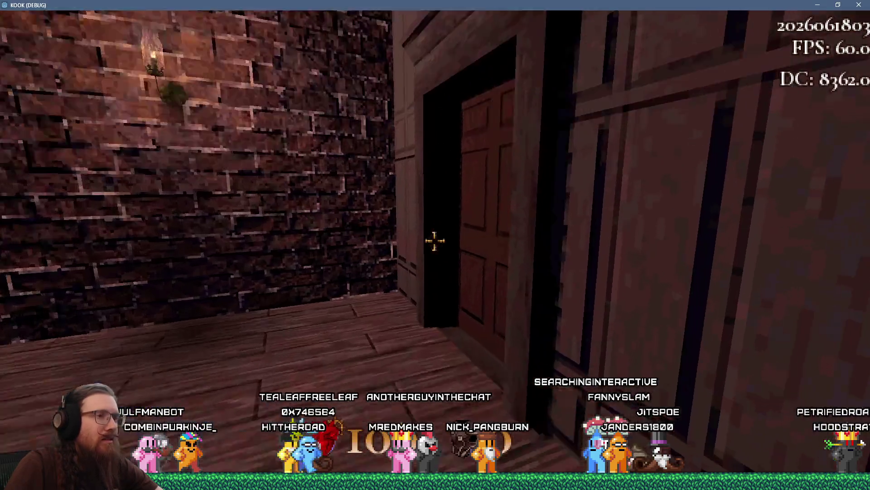
{"action": "key", "text": "w"}
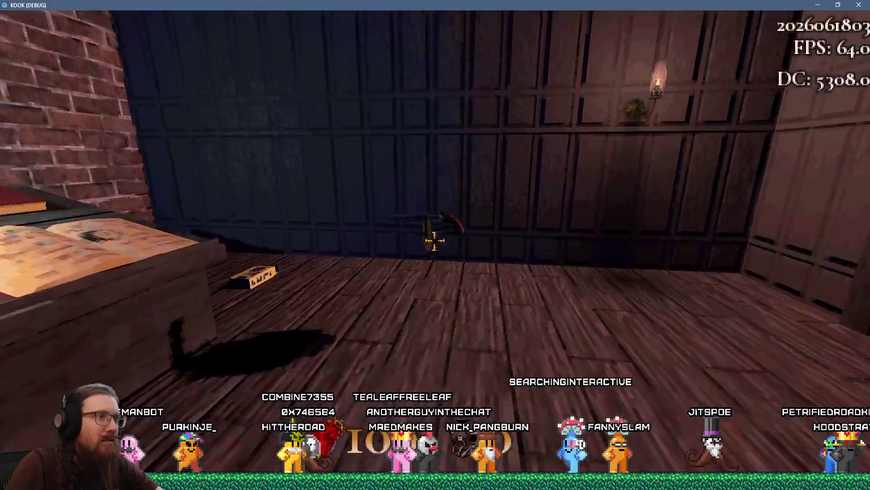
{"action": "key", "text": "w"}
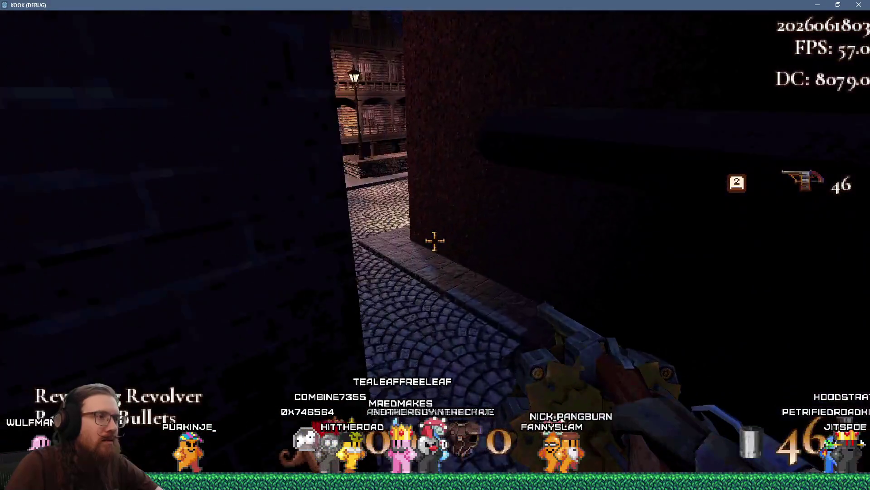
{"action": "key", "text": "w"}
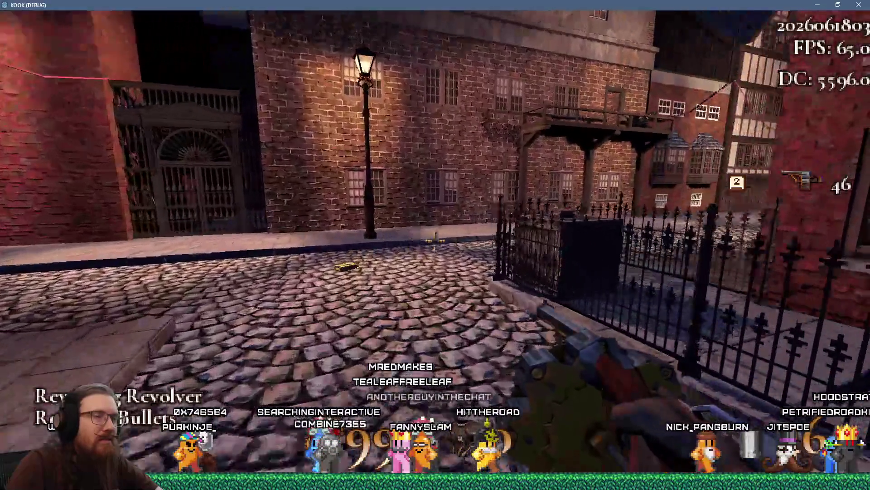
{"action": "key", "text": "w"}
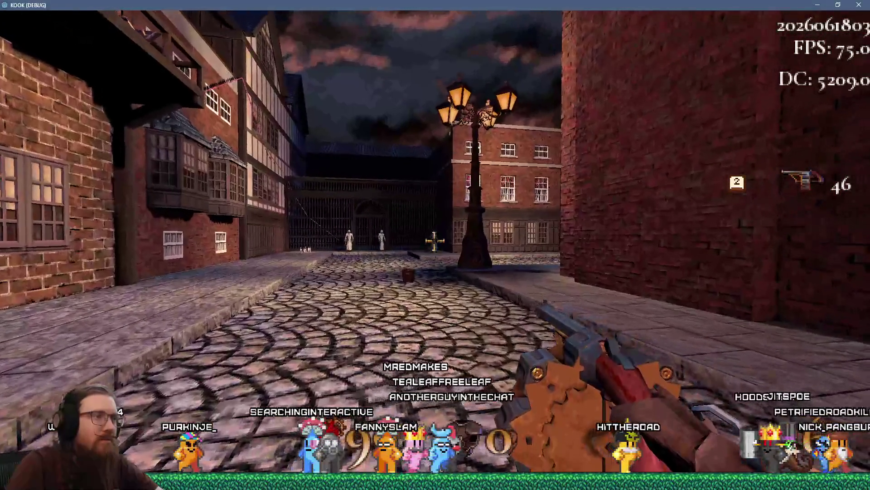
Run debug_target from the development console, then enter quit to close the game.
{"action": "key", "text": "grave"}
{"action": "type", "text": "debug_target"}
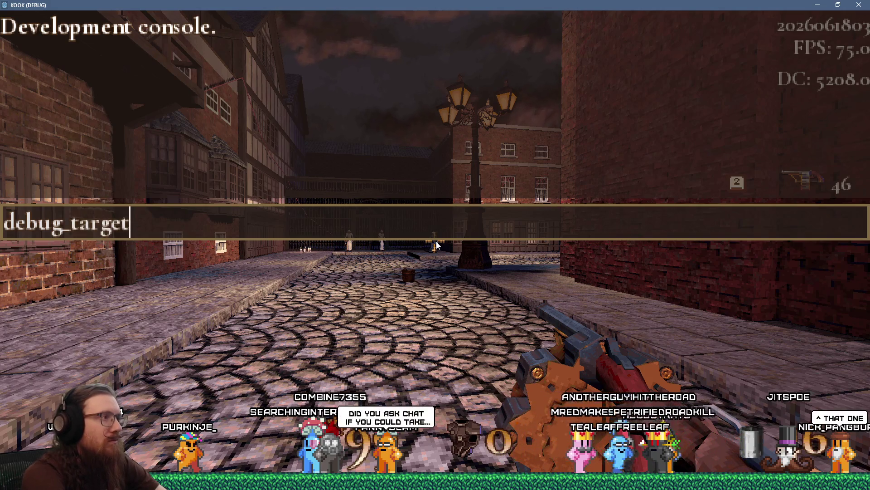
{"action": "key", "text": "Return"}
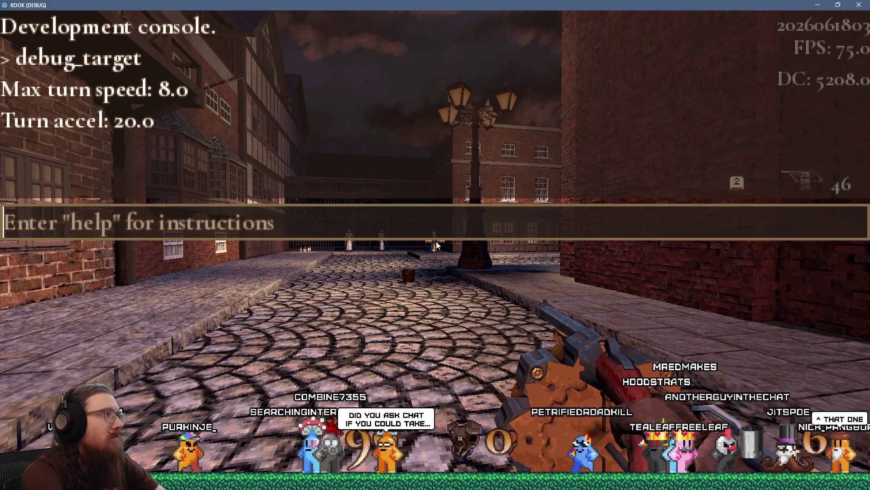
{"action": "key", "text": "grave"}
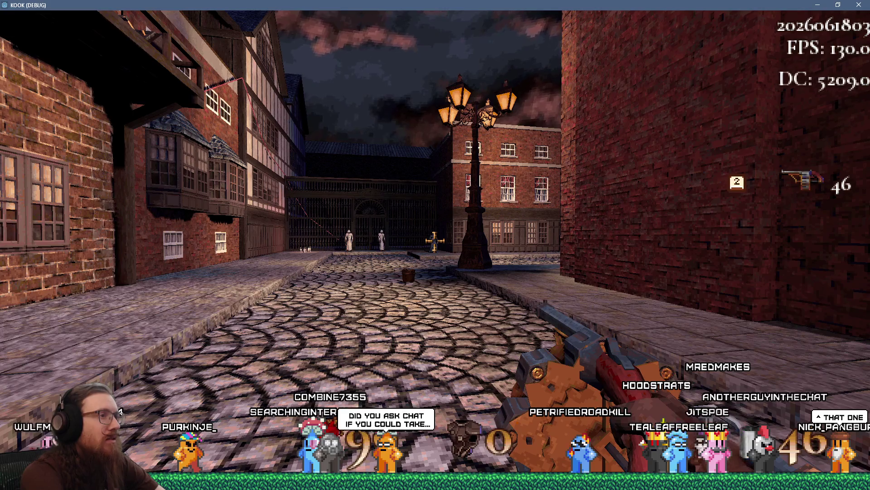
{"action": "key", "text": "grave"}
{"action": "type", "text": "q"}
{"action": "key", "text": "Return"}
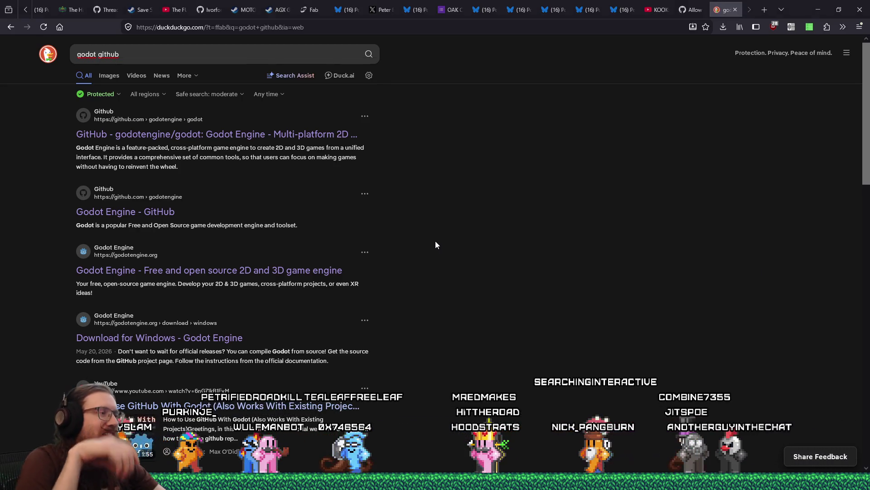
Switch from Firefox back to the Godot editor window.
{"action": "key", "text": "alt+Tab"}
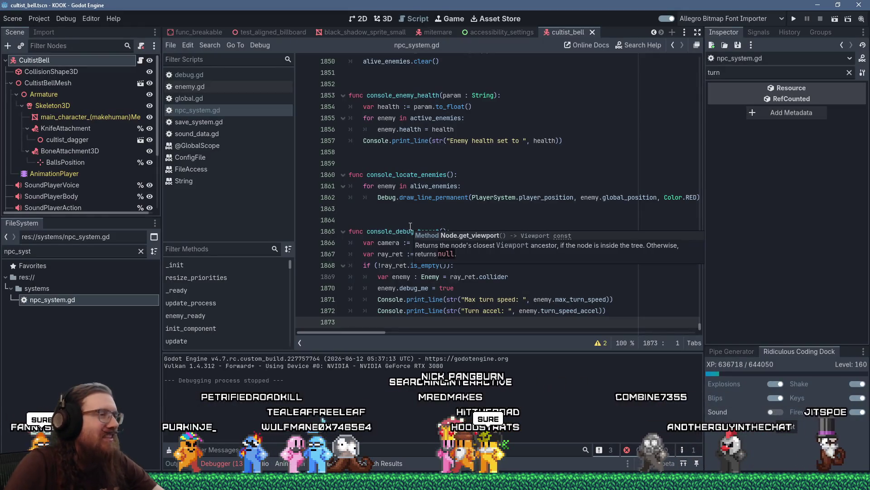
{"action": "left_click", "coordinate": [389, 212]}
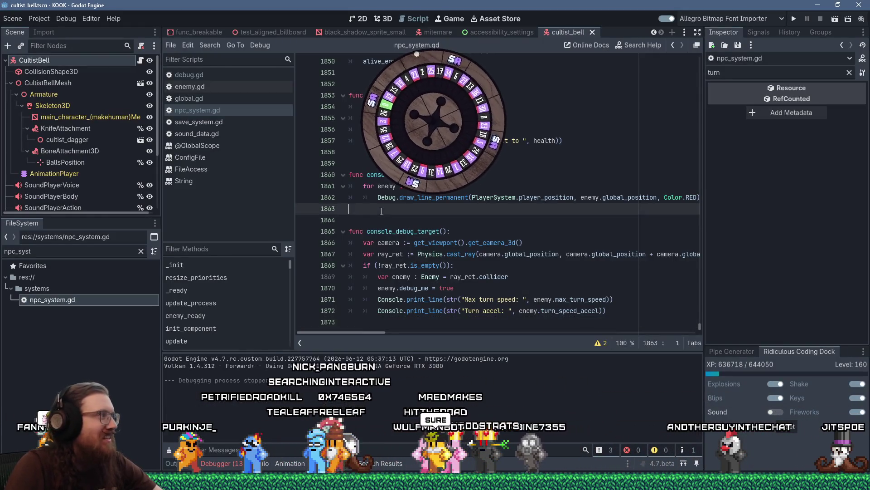
{"action": "key", "text": "alt+Tab"}
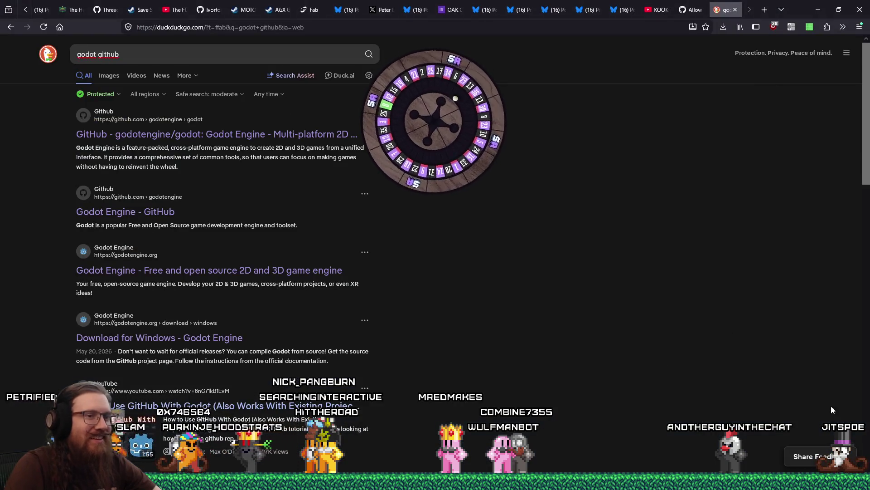
{"action": "key", "text": "alt+Tab"}
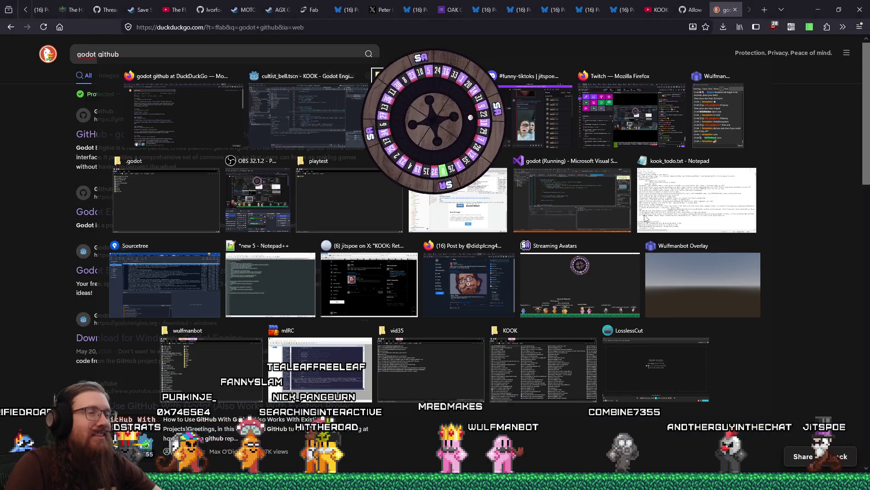
{"action": "left_click", "coordinate": [306, 117]}
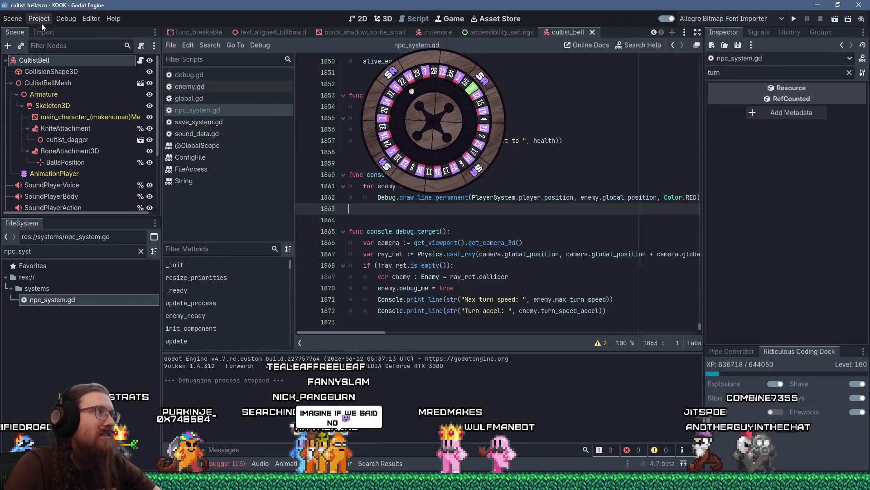
{"action": "left_click", "coordinate": [40, 20]}
Open the Project Export dialog and close it again.
{"action": "left_click", "coordinate": [65, 76]}
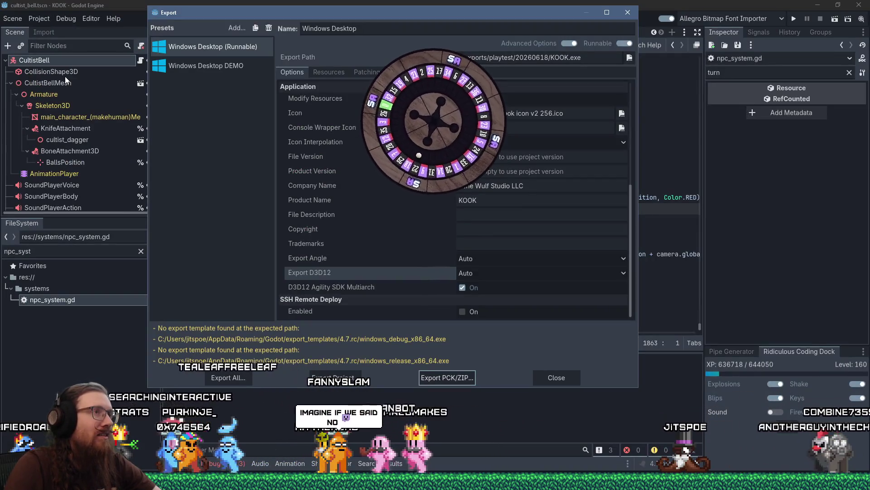
{"action": "mouse_move", "coordinate": [338, 174]}
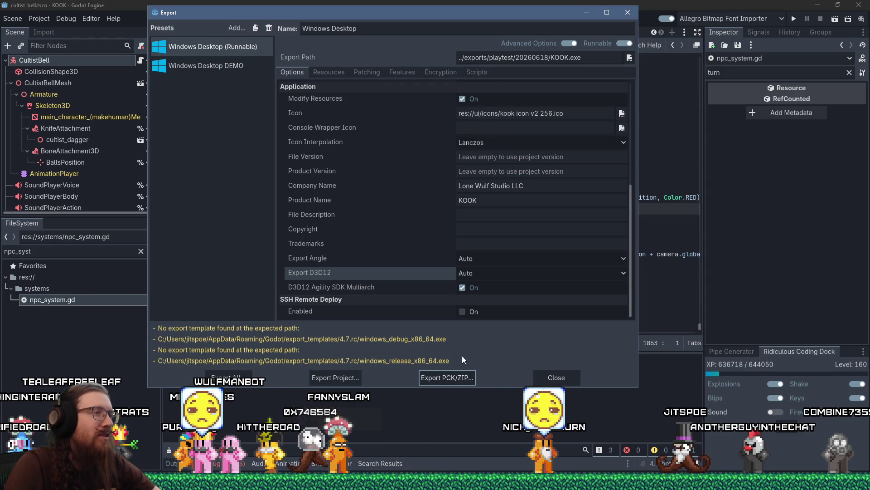
{"action": "left_click", "coordinate": [627, 13]}
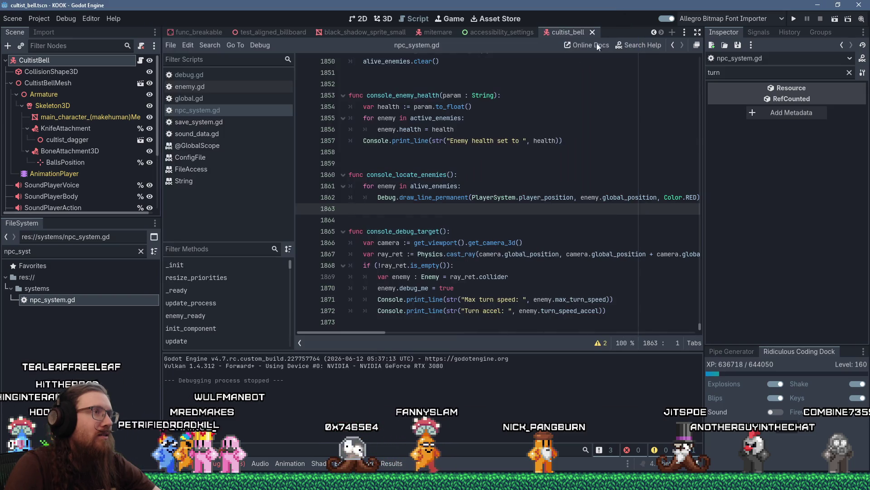
{"action": "left_click", "coordinate": [204, 99]}
{"action": "left_click", "coordinate": [463, 117]}
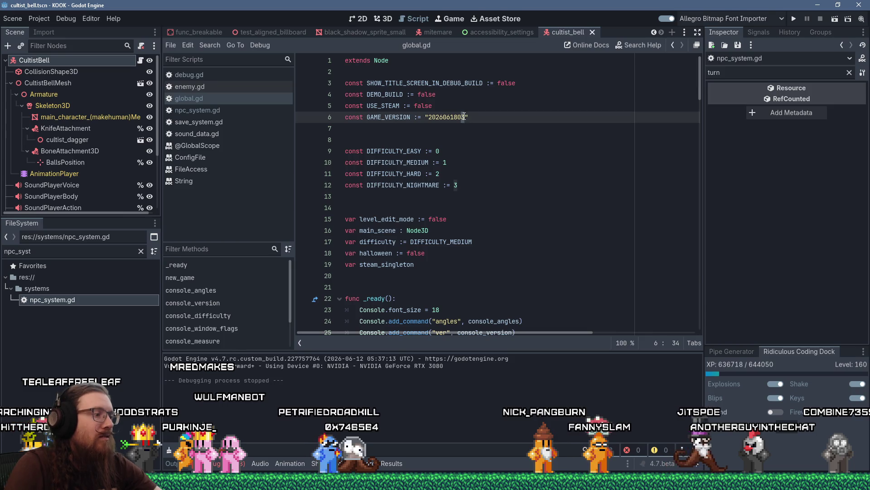
{"action": "type", "text": "4"}
{"action": "key", "text": "ctrl+s"}
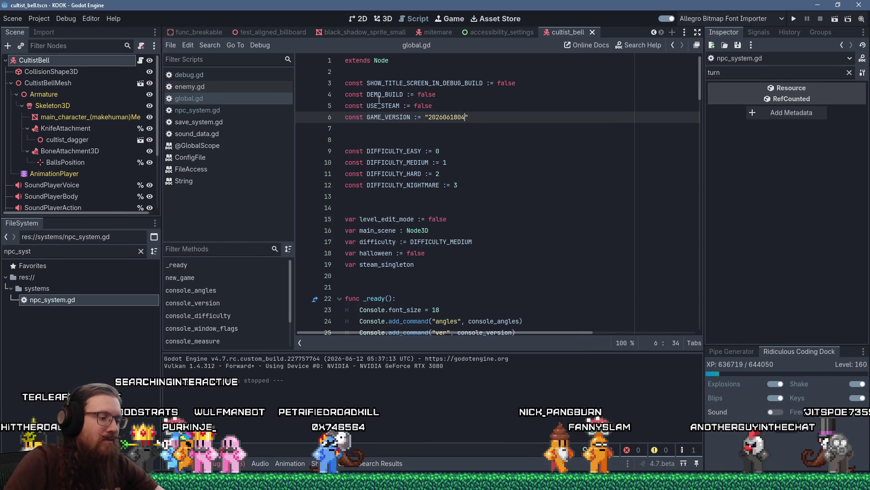
{"action": "left_click", "coordinate": [46, 18]}
Export the pack as KOOK.pck to playtest 20260618, overwriting the existing file.
{"action": "left_click", "coordinate": [52, 74]}
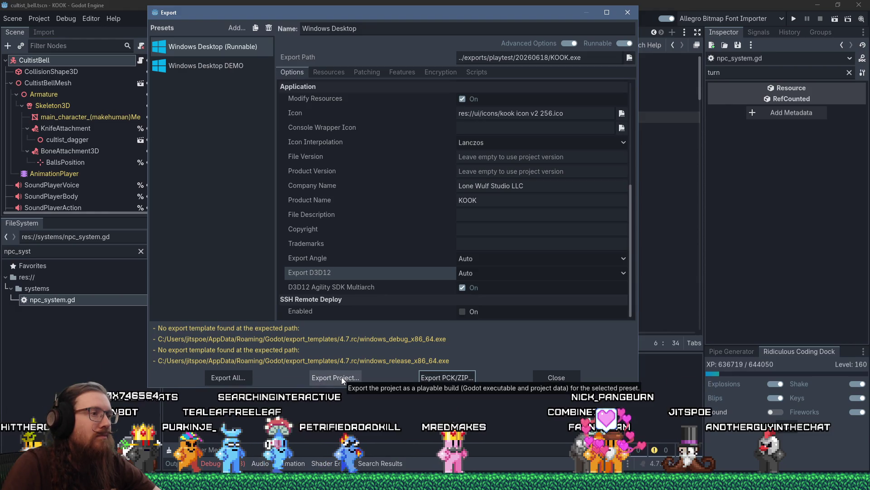
{"action": "left_click", "coordinate": [451, 381]}
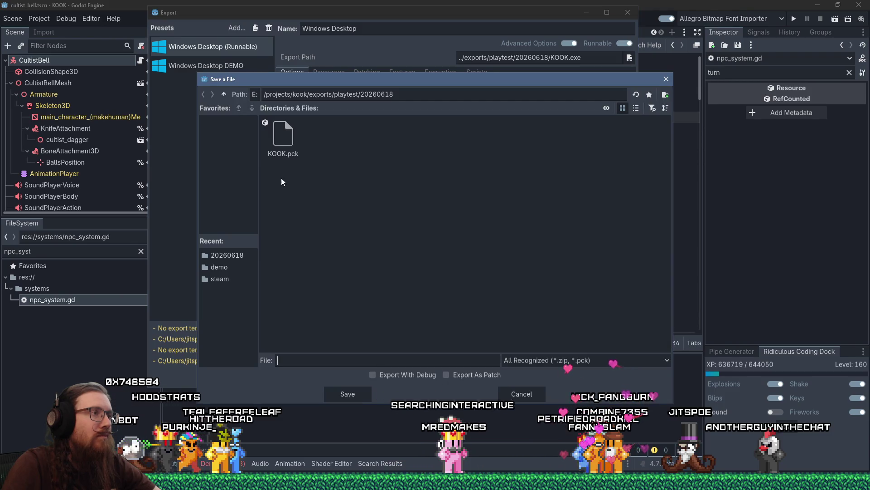
{"action": "left_click", "coordinate": [283, 140]}
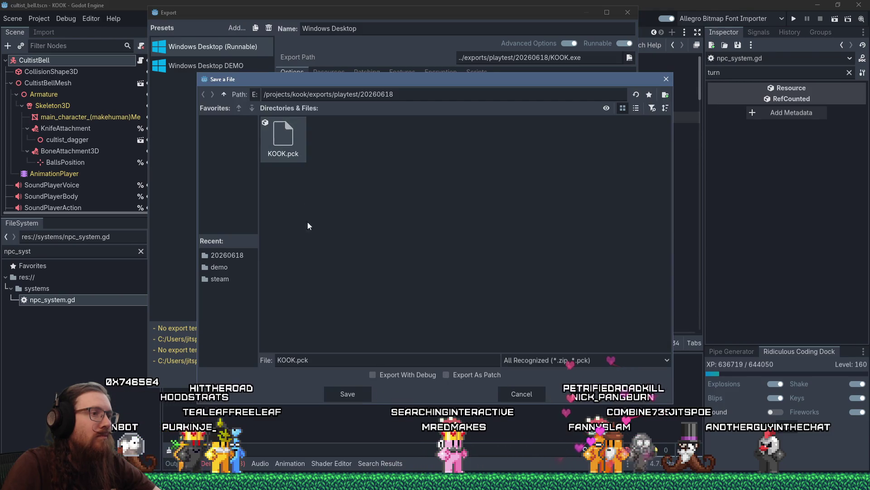
{"action": "left_click", "coordinate": [354, 395]}
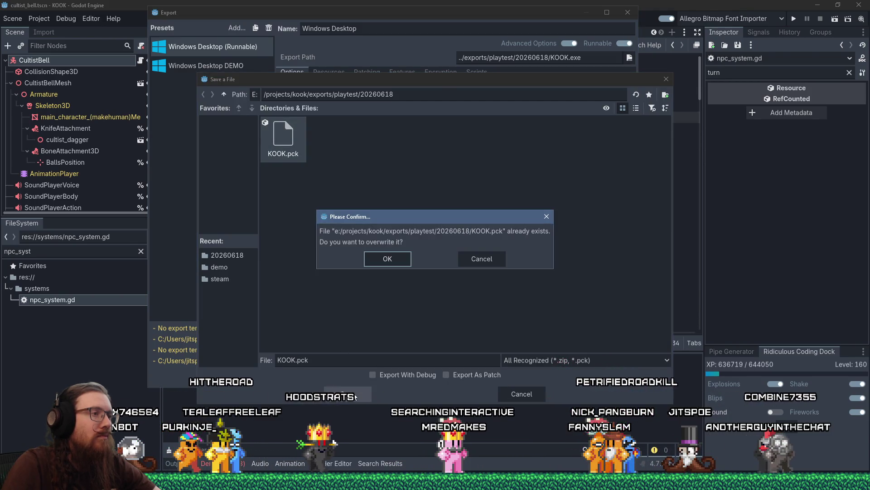
{"action": "left_click", "coordinate": [387, 259]}
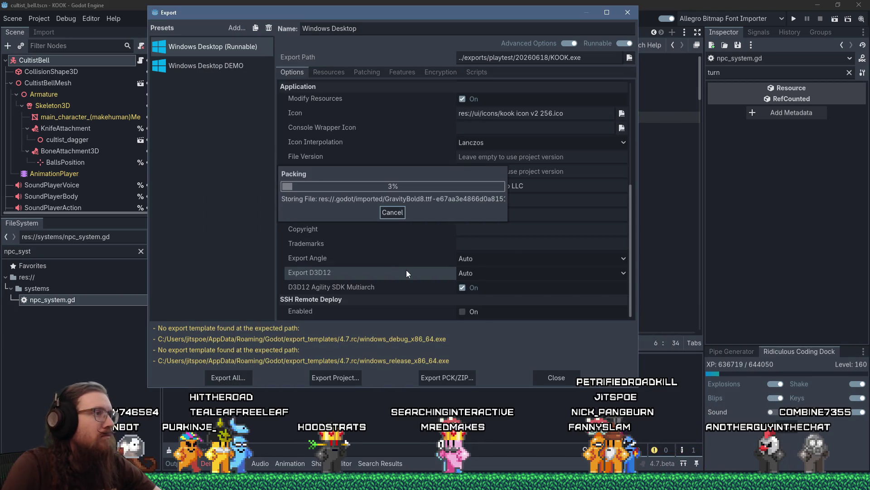
{"action": "key", "text": "alt+Tab"}
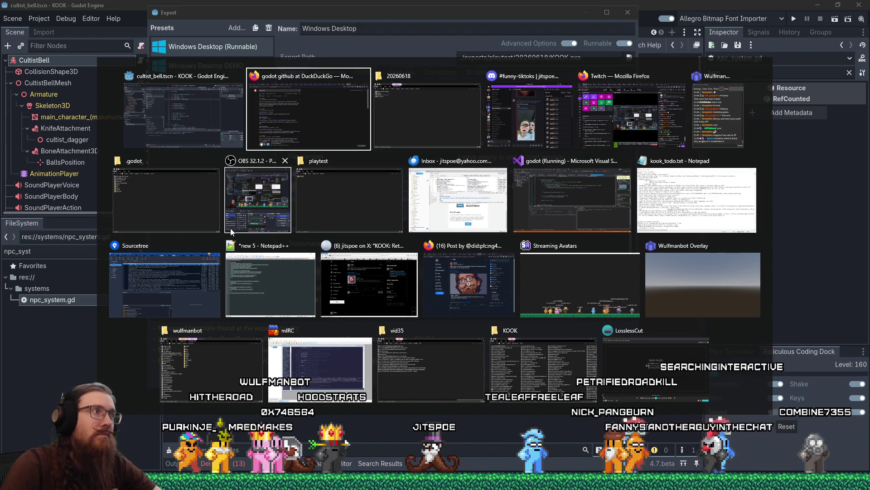
{"action": "left_click", "coordinate": [308, 116]}
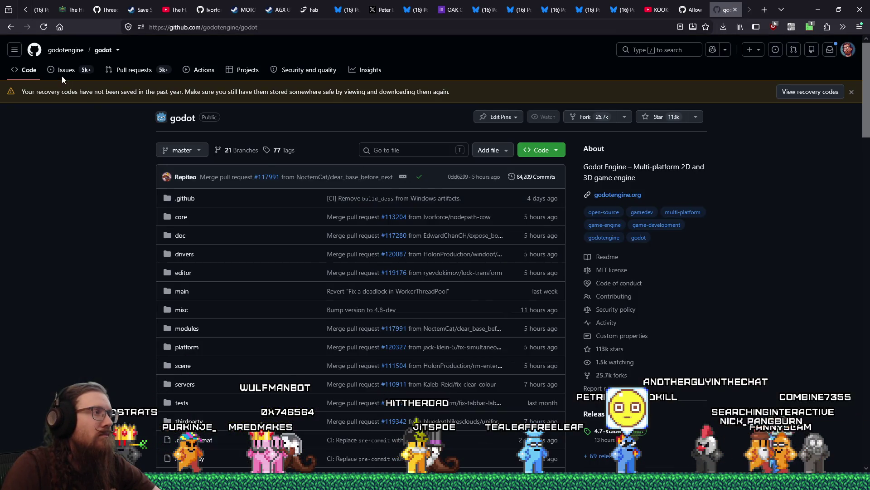
Filter godot's open issues by 'exported build property' and open issue #43659 in a background tab.
{"action": "left_click", "coordinate": [64, 71]}
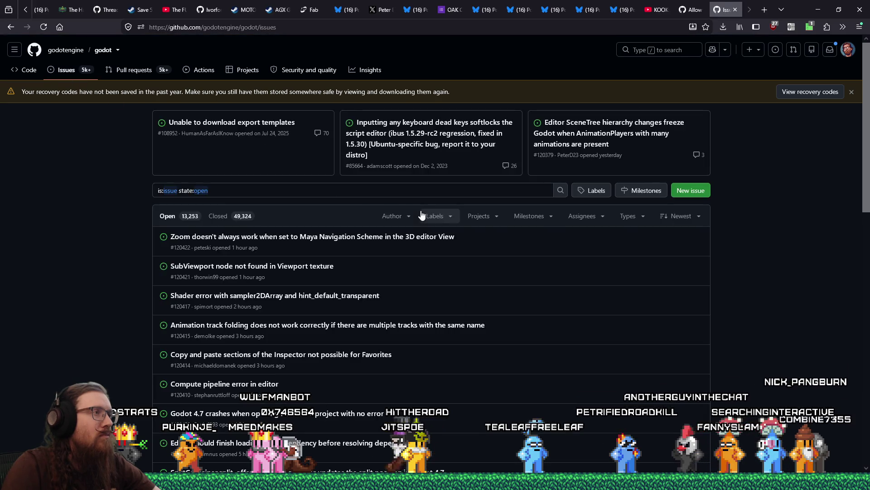
{"action": "left_click", "coordinate": [412, 195]}
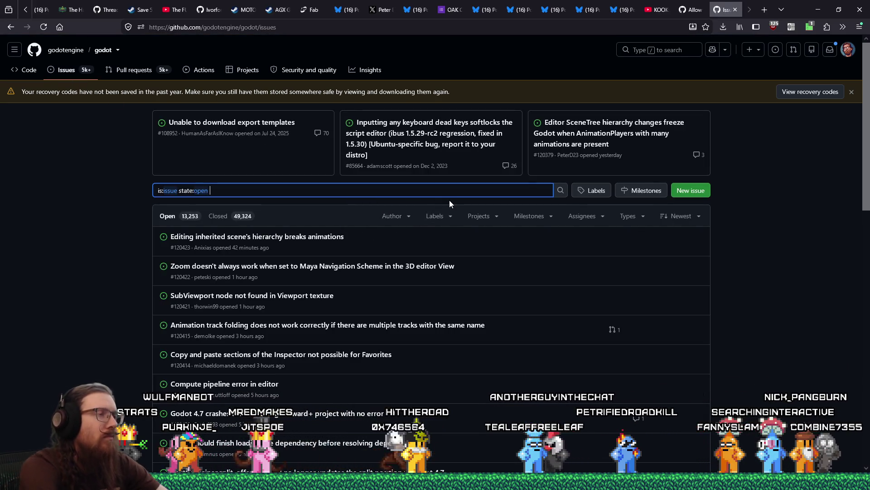
{"action": "type", "text": "exported expor"}
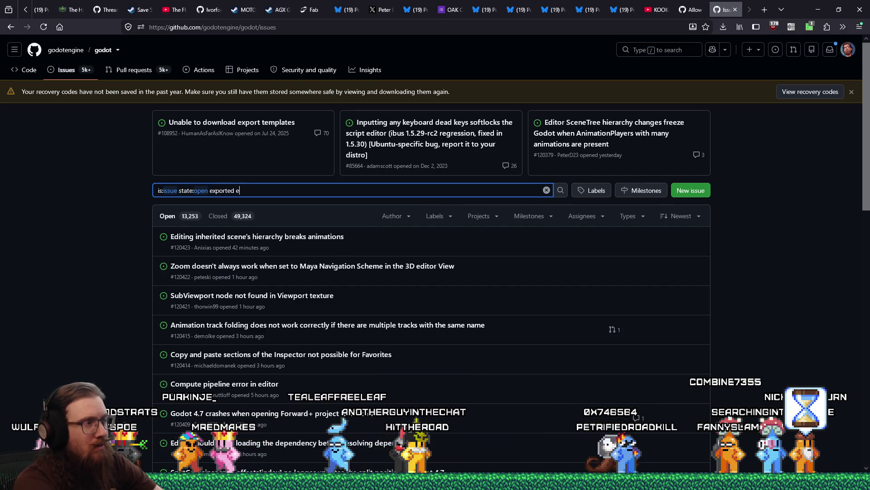
{"action": "type", "text": "t"}
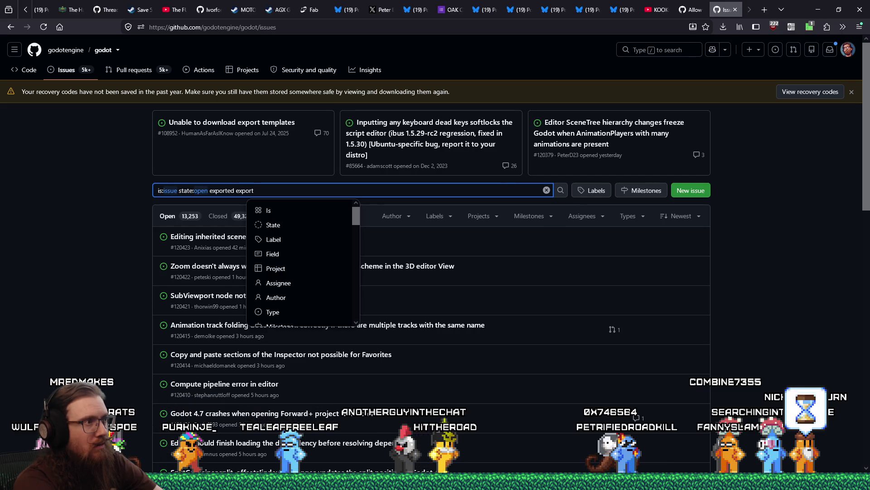
{"action": "key", "text": "BackSpace"}
{"action": "key", "text": "BackSpace"}
{"action": "key", "text": "BackSpace"}
{"action": "key", "text": "BackSpace"}
{"action": "key", "text": "BackSpace"}
{"action": "key", "text": "BackSpace"}
{"action": "type", "text": "build"}
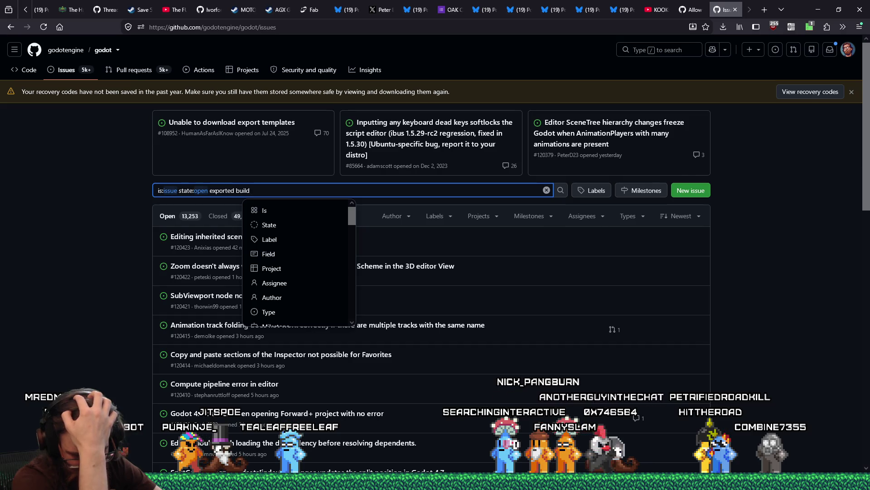
{"action": "type", "text": "property"}
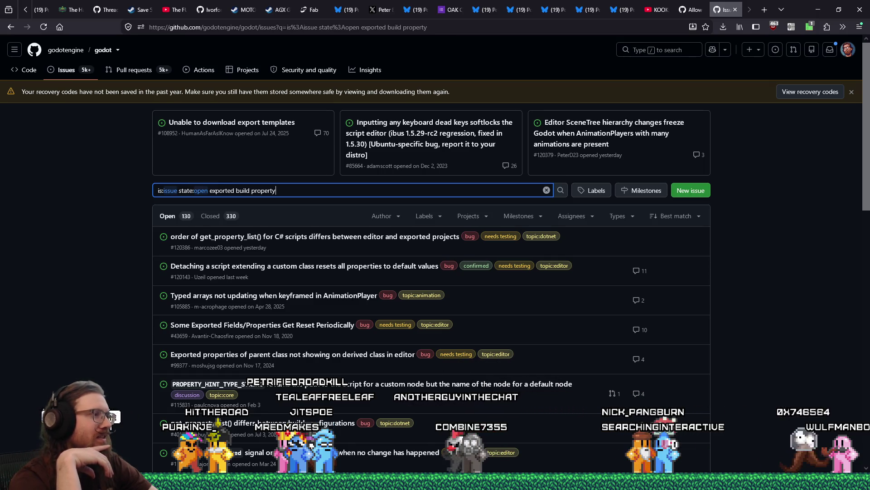
{"action": "middle_click", "coordinate": [262, 324]}
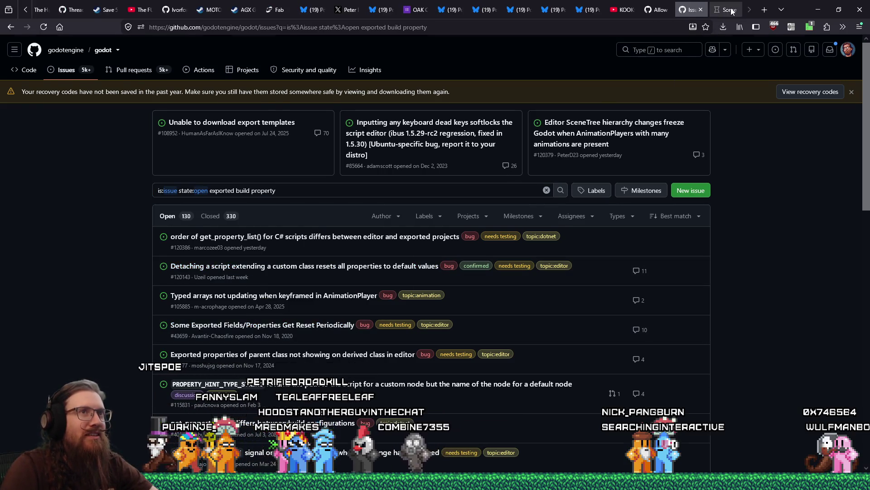
{"action": "left_click", "coordinate": [731, 11]}
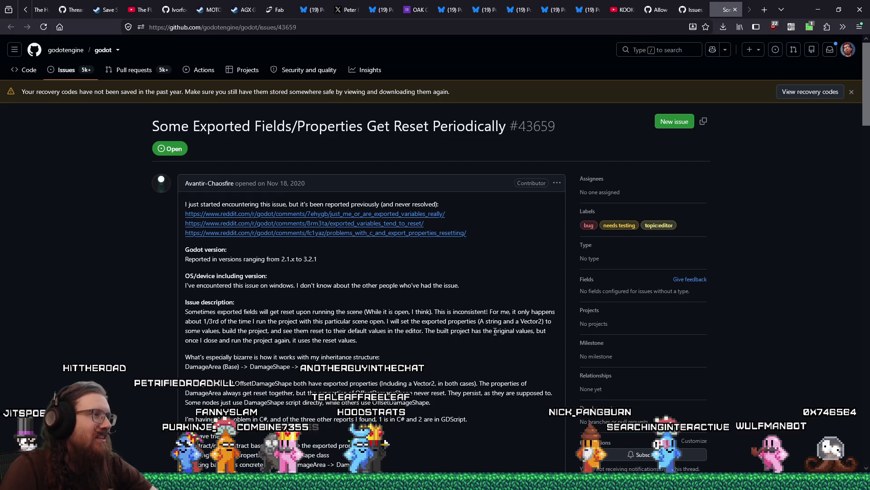
{"action": "scroll", "coordinate": [470, 340], "scroll_direction": "down", "scroll_amount": 2}
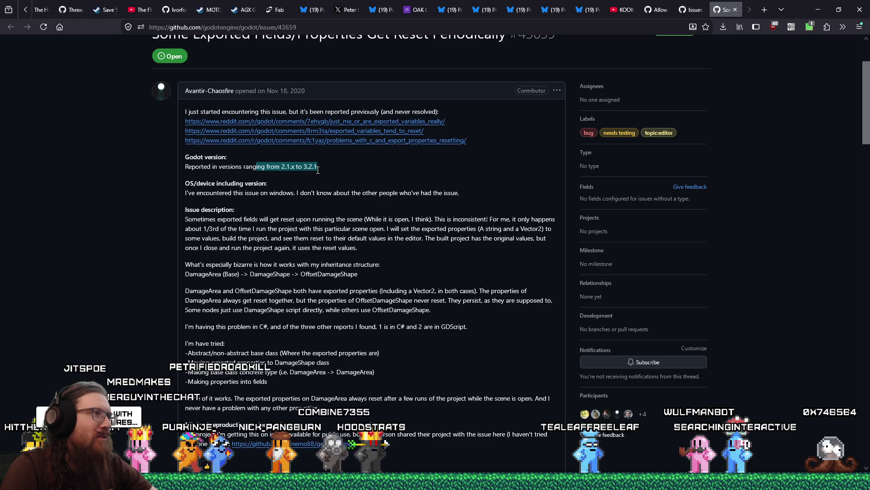
{"action": "scroll", "coordinate": [380, 249], "scroll_direction": "down", "scroll_amount": 7}
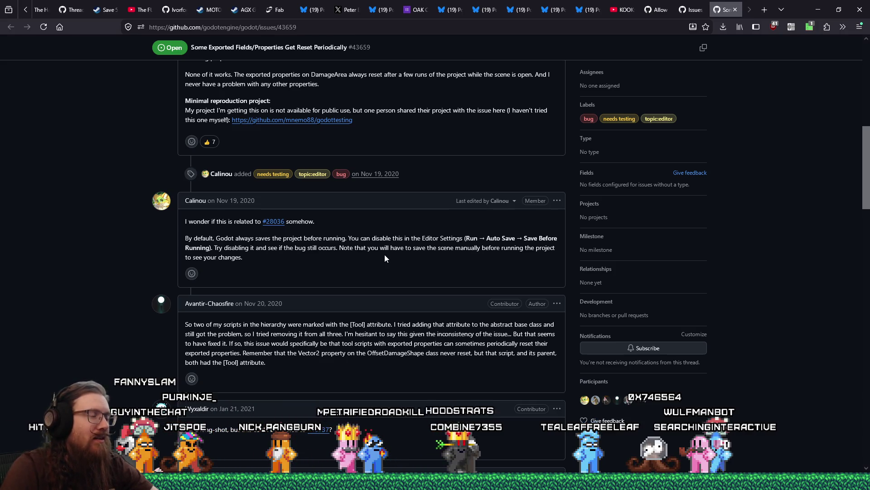
{"action": "scroll", "coordinate": [385, 255], "scroll_direction": "down", "scroll_amount": 20}
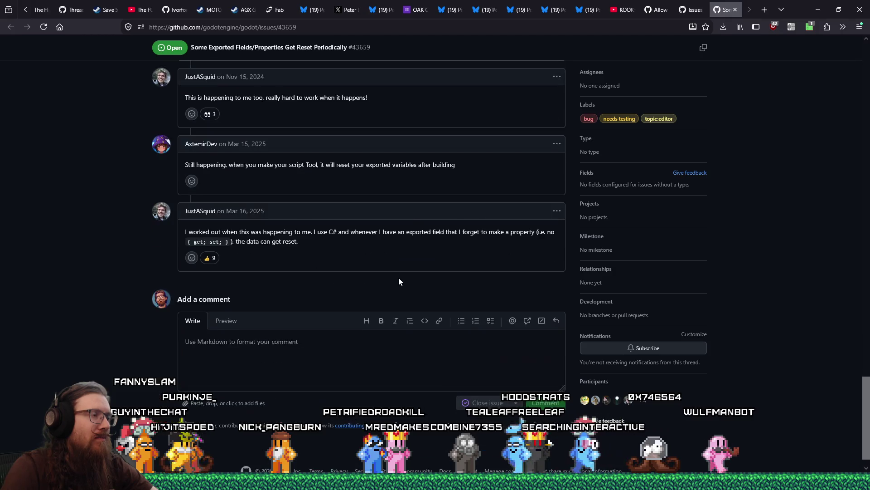
{"action": "middle_click", "coordinate": [717, 12]}
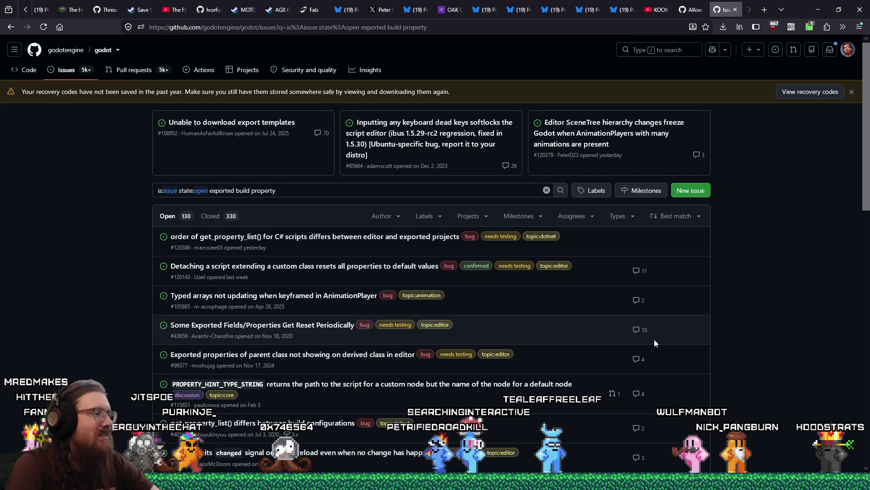
{"action": "mouse_move", "coordinate": [368, 488]}
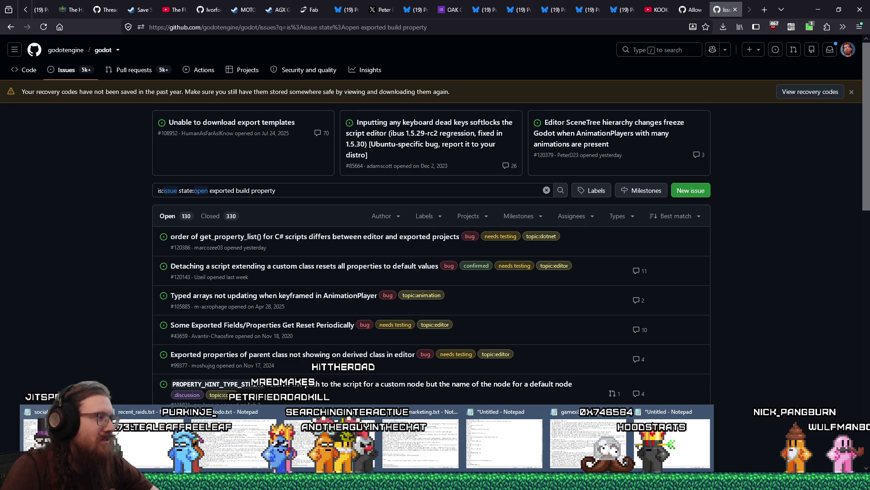
{"action": "left_click", "coordinate": [157, 448]}
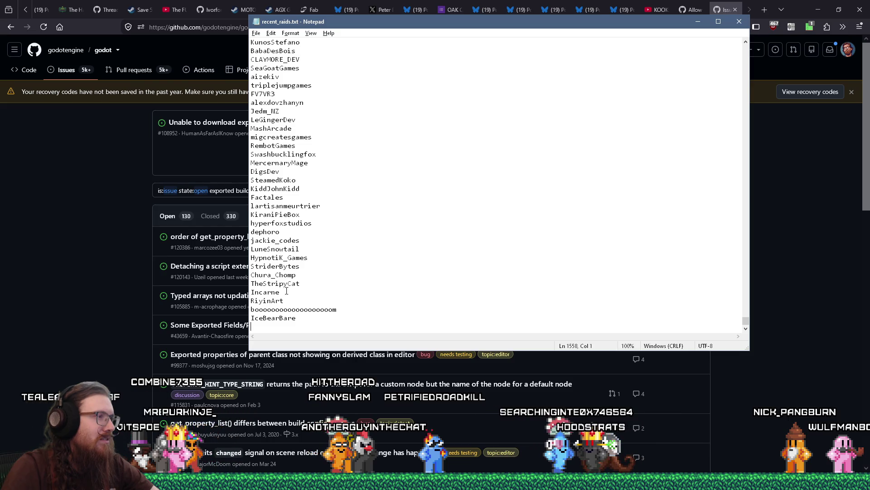
Copy the streamer's channel name from near the end of recent_raids.txt.
{"action": "left_click_drag", "start_coordinate": [300, 267], "coordinate": [298, 267]}
{"action": "double_click", "coordinate": [298, 268]}
{"action": "right_click", "coordinate": [276, 270]}
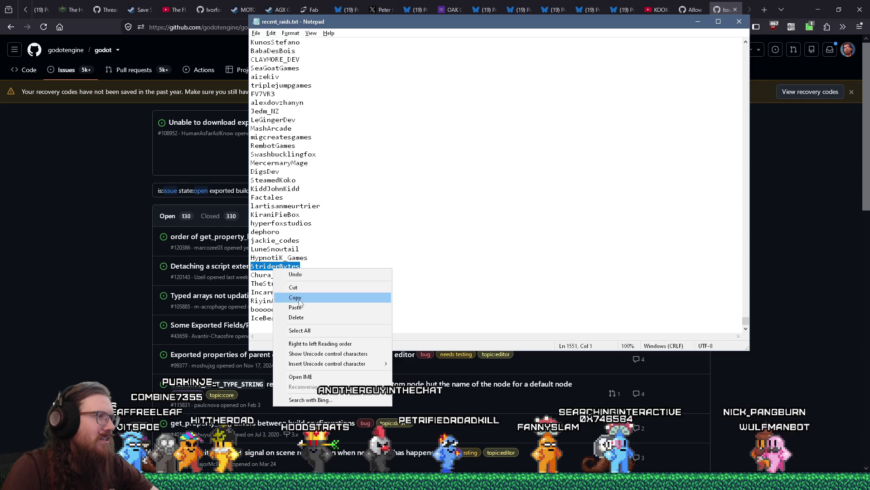
{"action": "left_click", "coordinate": [290, 296]}
{"action": "left_click", "coordinate": [77, 289]}
{"action": "left_click", "coordinate": [765, 11]}
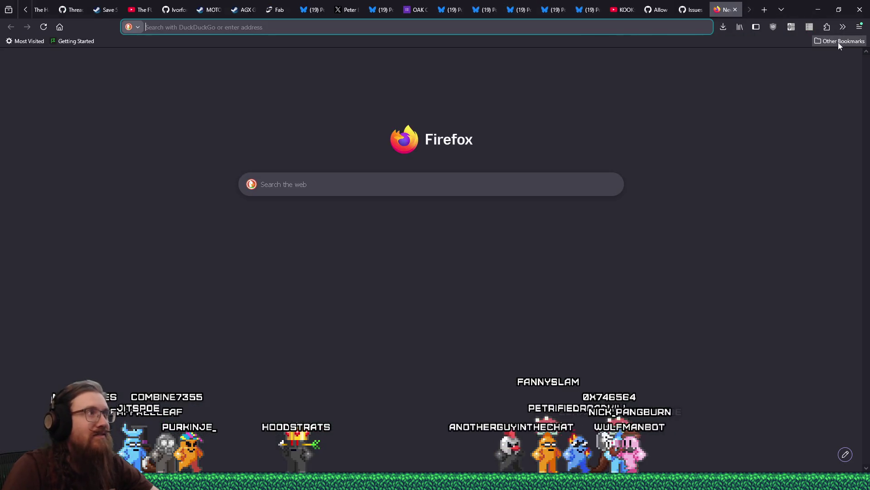
Go to the copied channel on twitch.tv, dismiss the fundraising popup and resume the stream.
{"action": "type", "text": "twitch.tv/"}
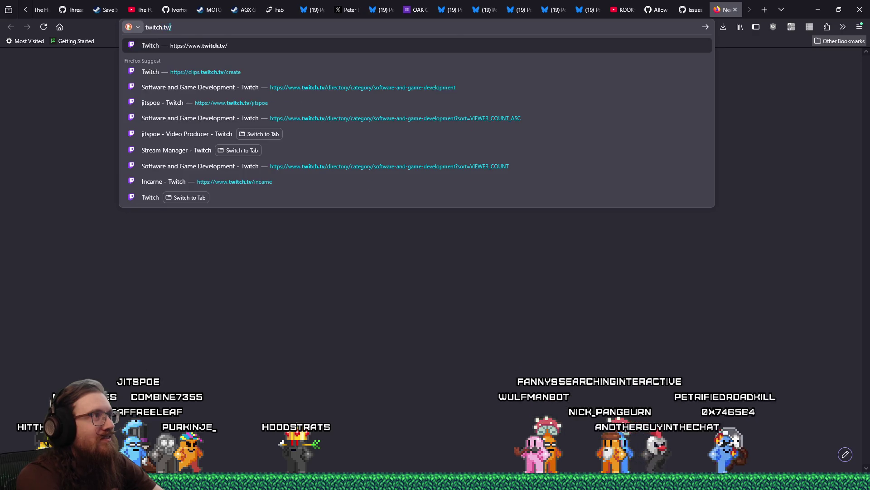
{"action": "key", "text": "ctrl+v"}
{"action": "key", "text": "Return"}
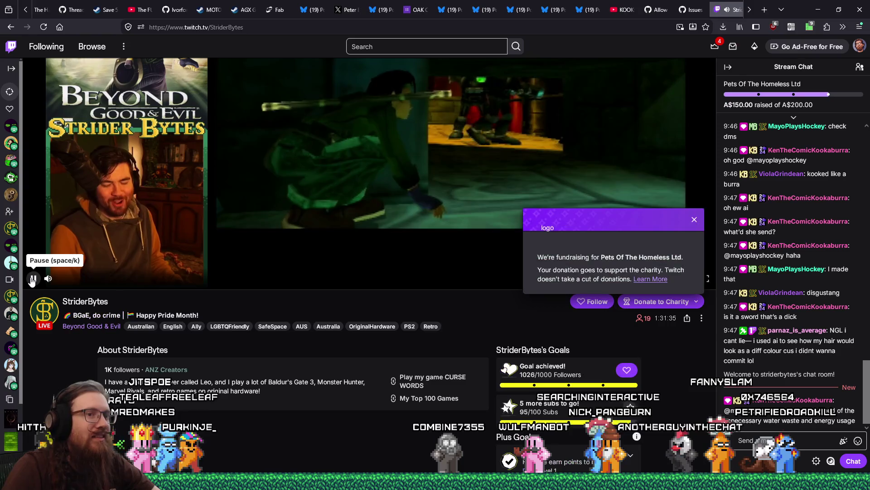
{"action": "left_click", "coordinate": [32, 279]}
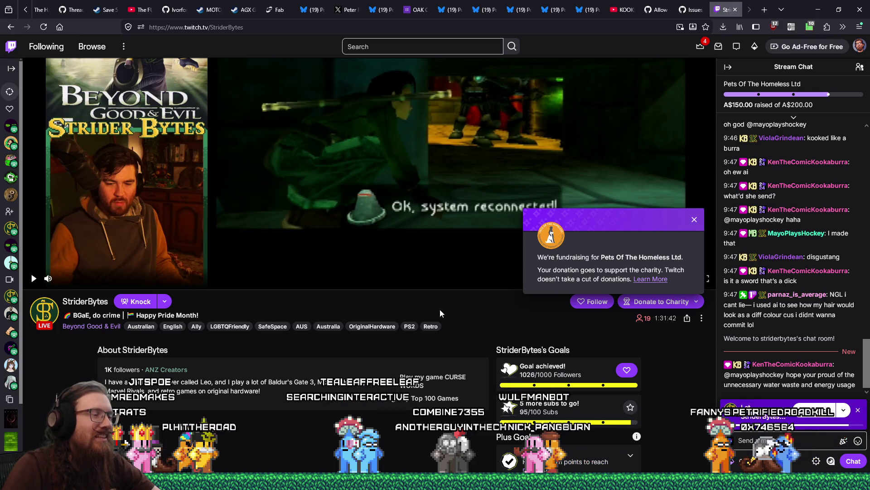
{"action": "scroll", "coordinate": [440, 313], "scroll_direction": "up", "scroll_amount": 3}
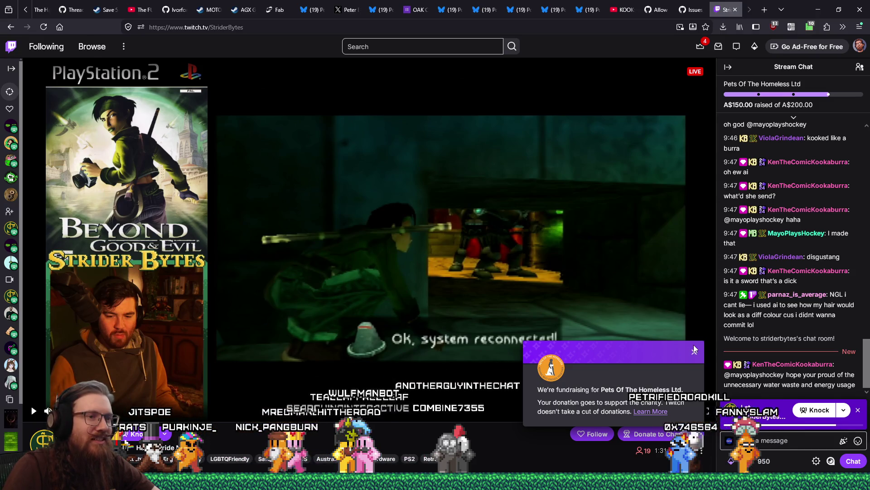
{"action": "left_click", "coordinate": [694, 352]}
{"action": "left_click", "coordinate": [33, 411]}
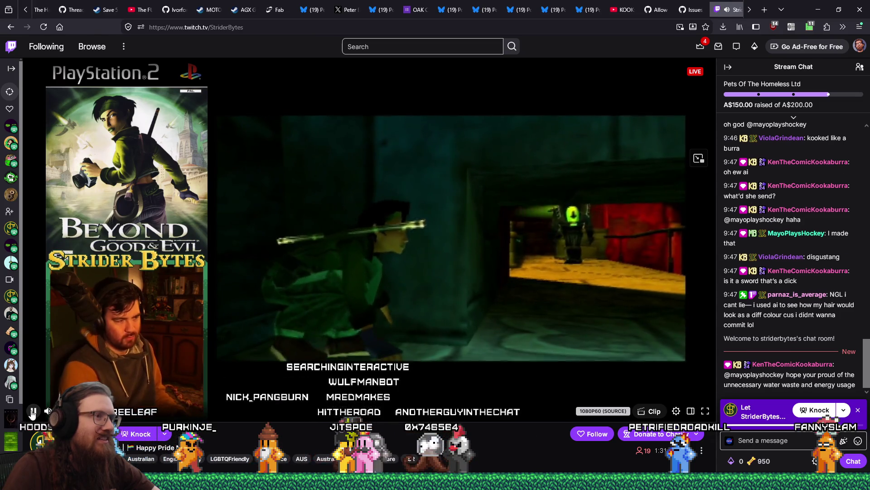
Send a chat message asking whether they saw Godot's drawable textures.
{"action": "left_click", "coordinate": [797, 439]}
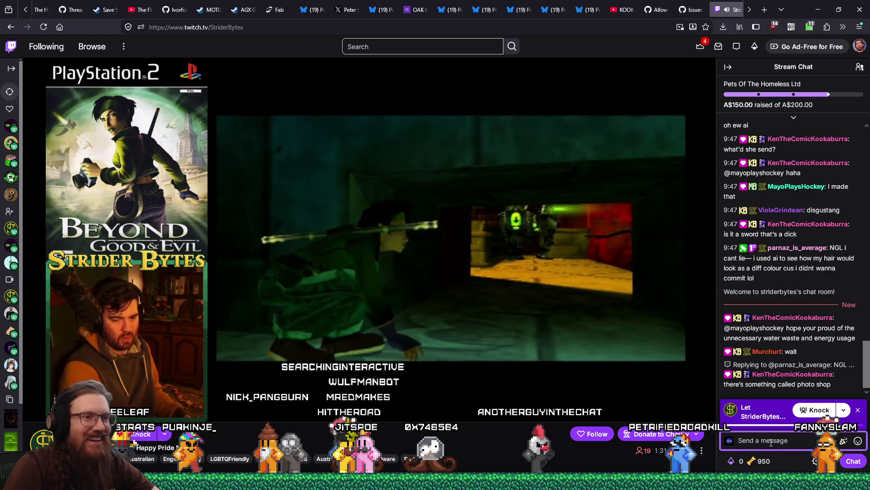
{"action": "type", "text": "Yo"}
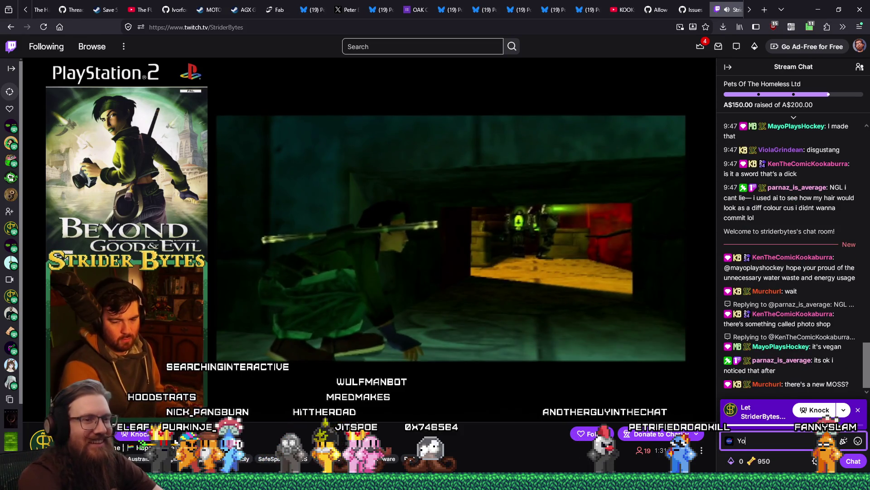
{"action": "type", "text": "dot"}
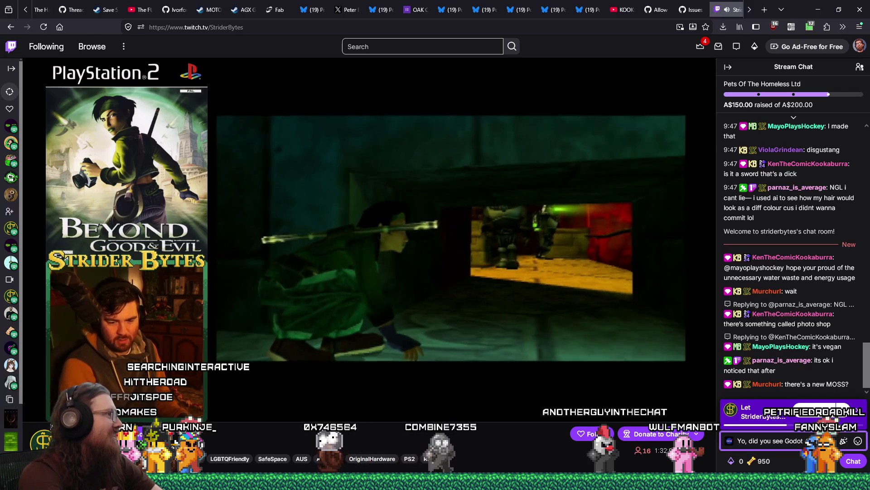
{"action": "type", "text": "drawable text"}
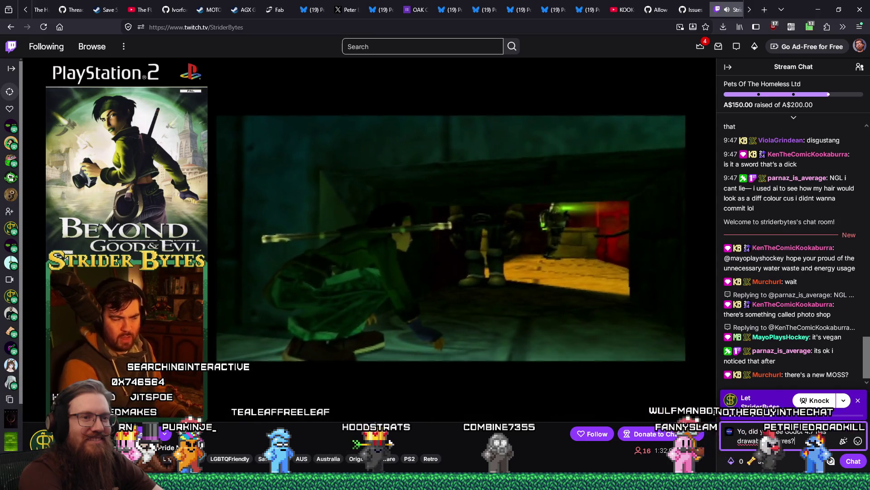
{"action": "type", "text": "ures?"}
{"action": "key", "text": "Return"}
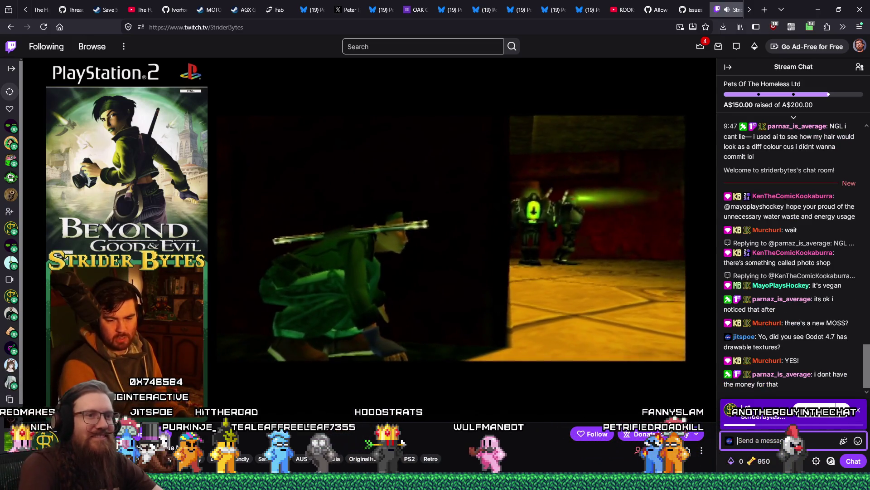
Draft the reply 'Isn't that exactly what you were' and select it to discard.
{"action": "type", "text": "Isn't that exact you were"}
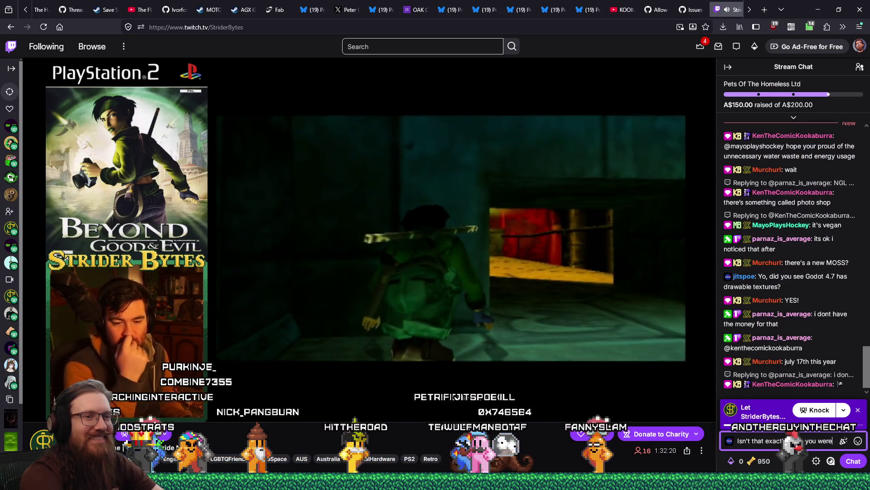
{"action": "type", "text": "ly what you were"}
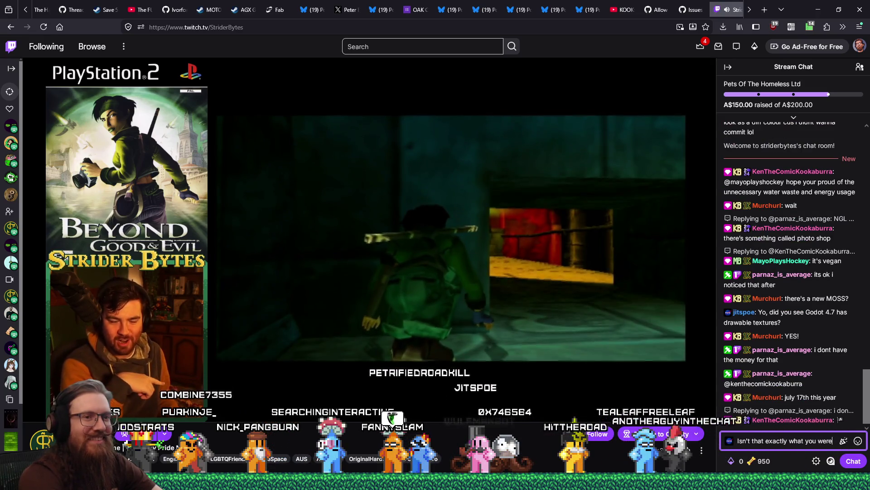
{"action": "key", "text": "ctrl+a"}
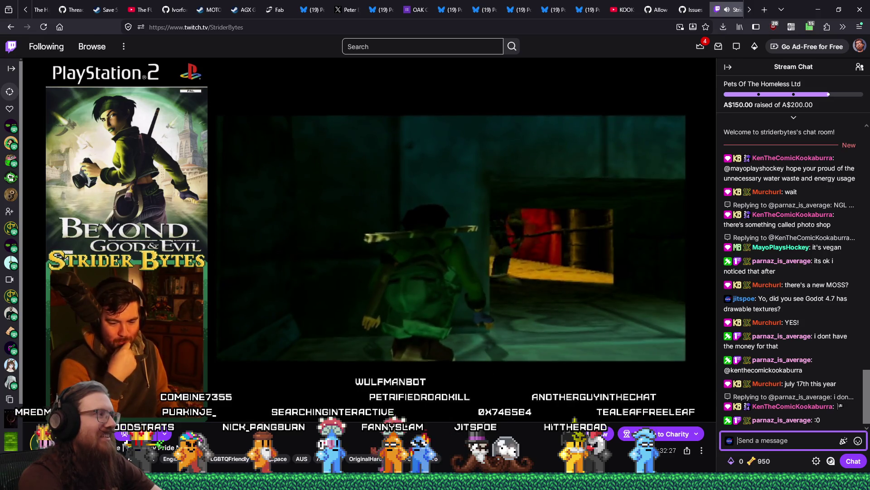
Send the chat reply 'you were already on 4.7 I thought you were doing a custom thing ray casts.'.
{"action": "type", "text": "Ah, you were al"}
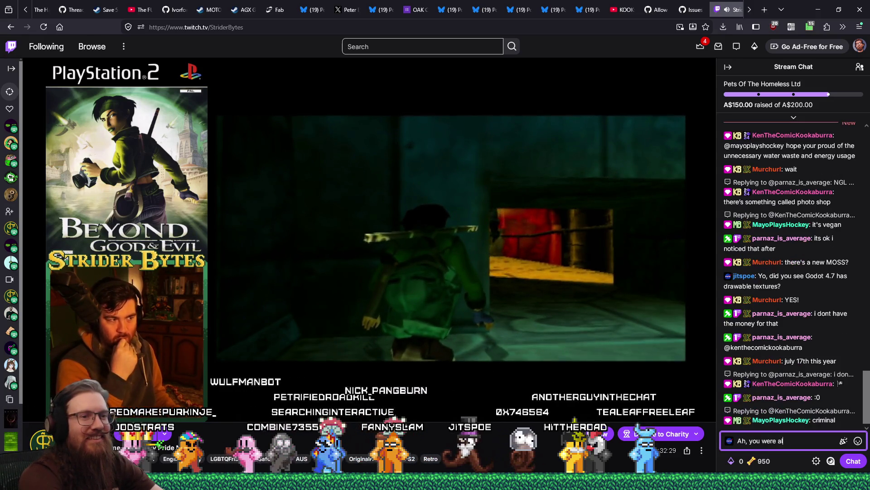
{"action": "type", "text": "ready on 4.7"}
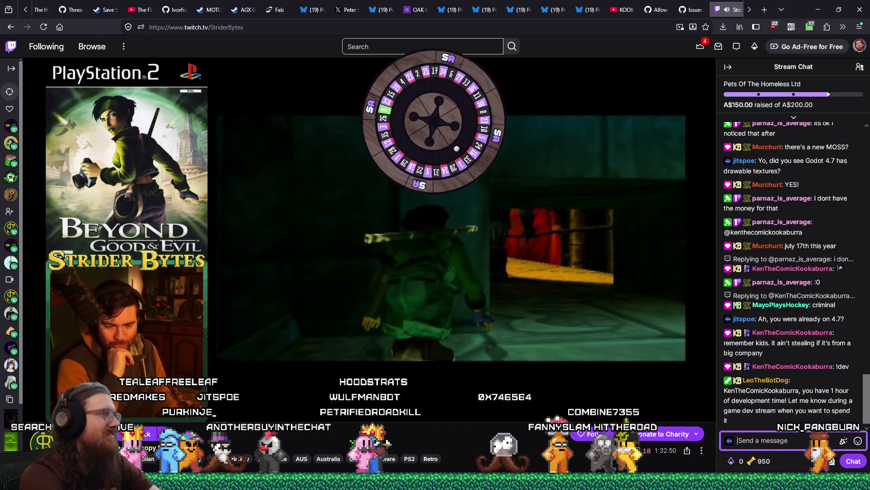
{"action": "type", "text": "I thought you were doing a custom thi"}
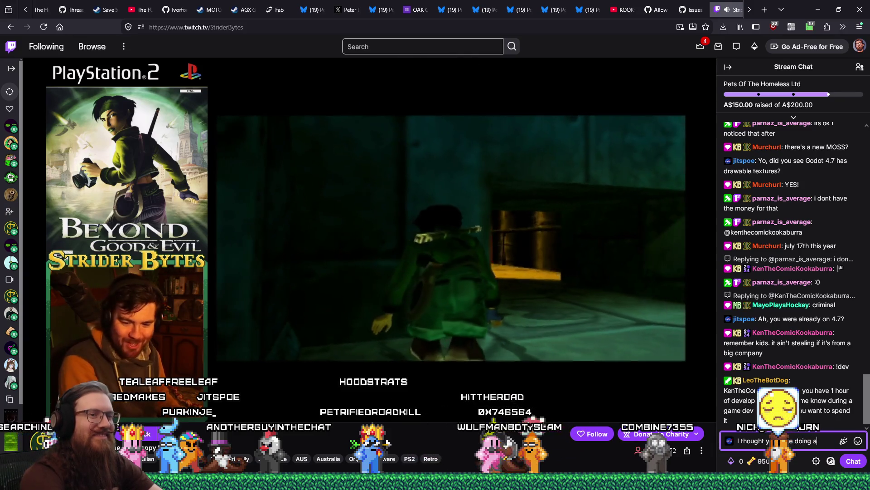
{"action": "type", "text": "ng ray casts."}
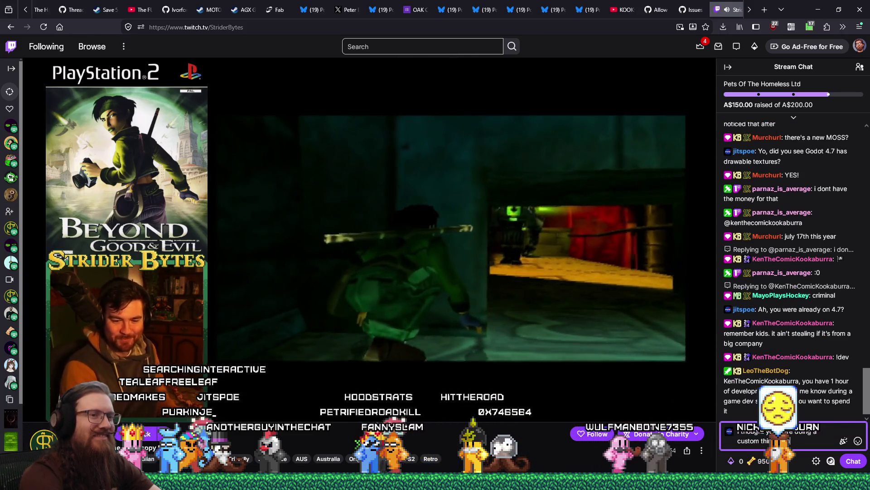
{"action": "key", "text": "Return"}
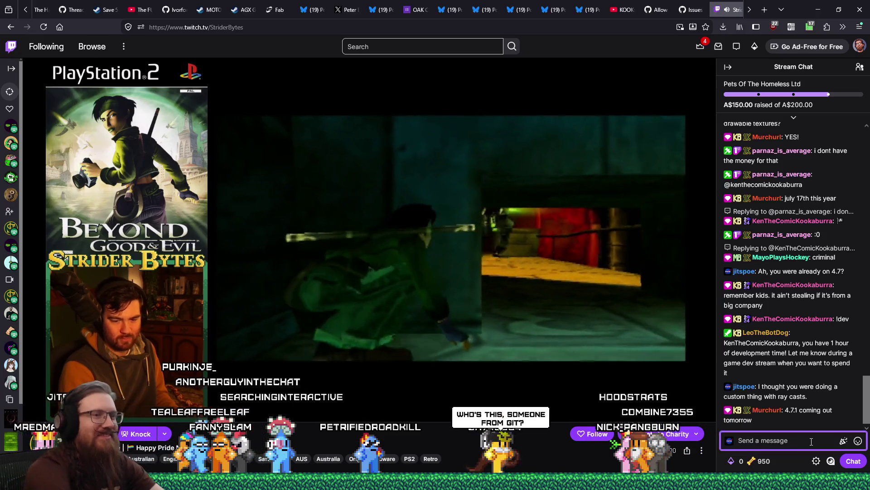
Send 'Anyway, back to -- just saw that and wanted to make sure you knew. :skull:' to chat.
{"action": "type", "text": "Anyway, back to"}
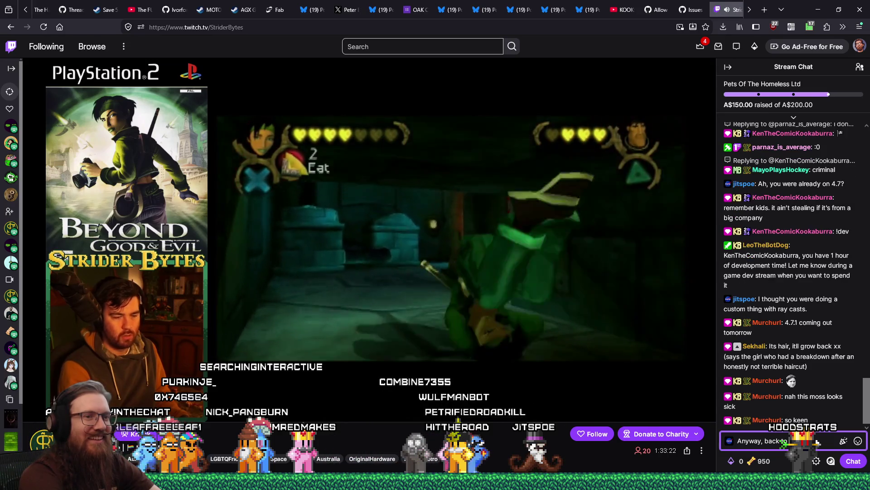
{"action": "type", "text": "-- just"}
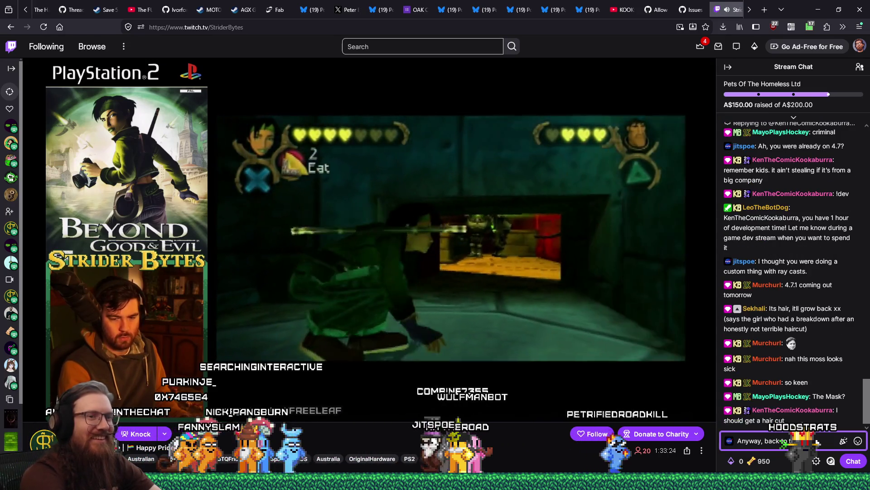
{"action": "type", "text": " saw tha"}
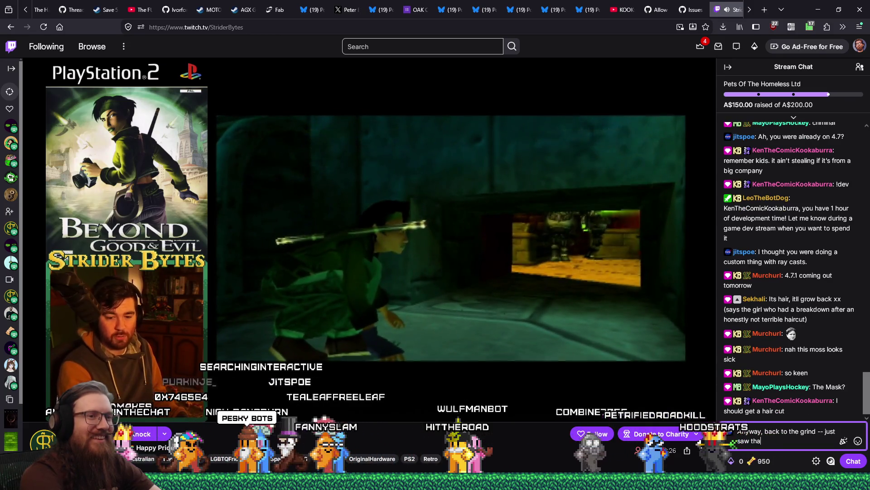
{"action": "type", "text": "t and wanted to make sure"}
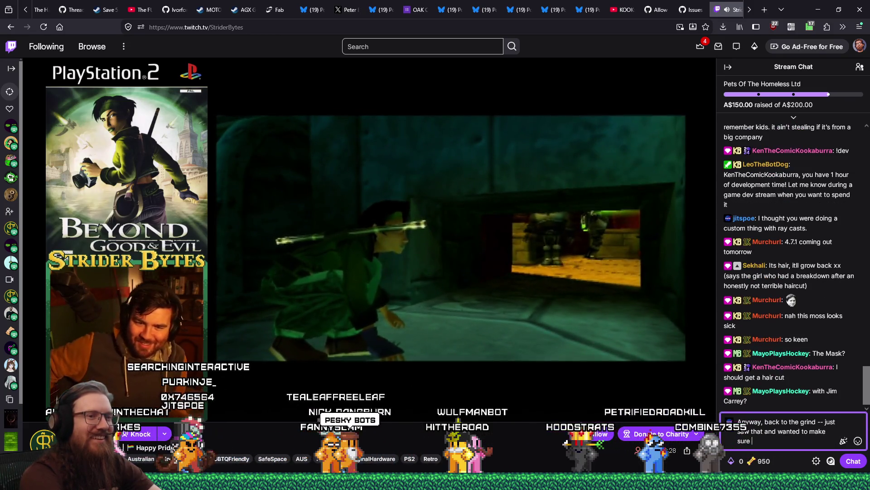
{"action": "type", "text": " you knew. :skull:"}
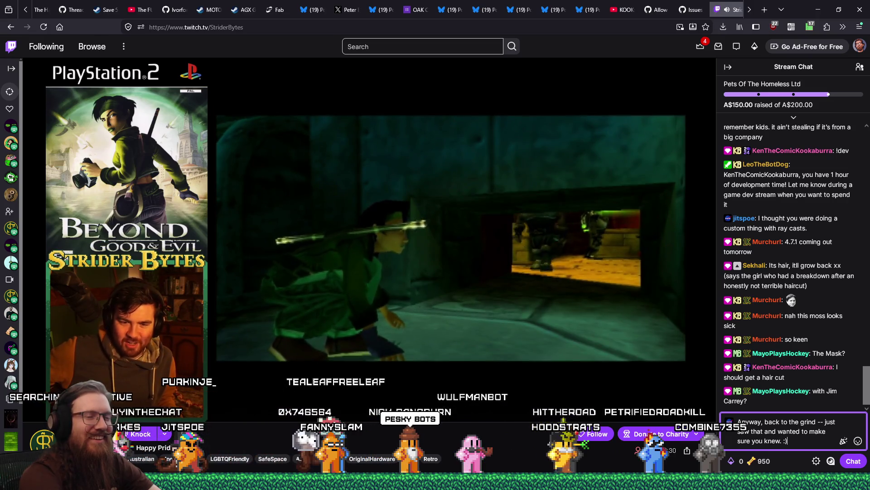
{"action": "key", "text": "Return"}
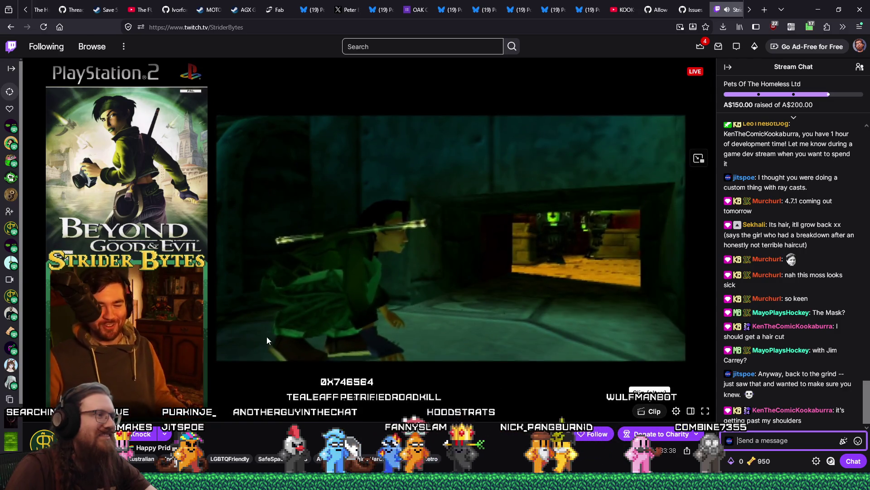
Close the Twitch stream and scroll through the GitHub issue results.
{"action": "left_click", "coordinate": [735, 9]}
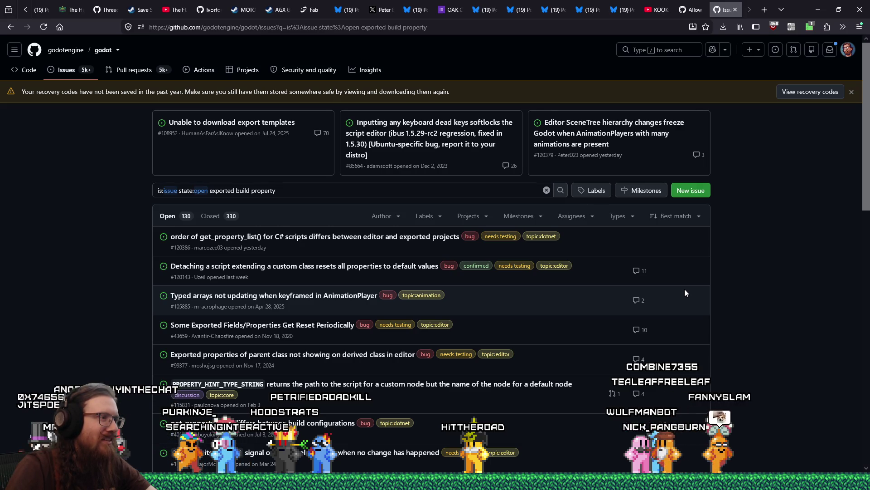
{"action": "scroll", "coordinate": [685, 290], "scroll_direction": "down", "scroll_amount": 2}
{"action": "scroll", "coordinate": [686, 293], "scroll_direction": "down", "scroll_amount": 1}
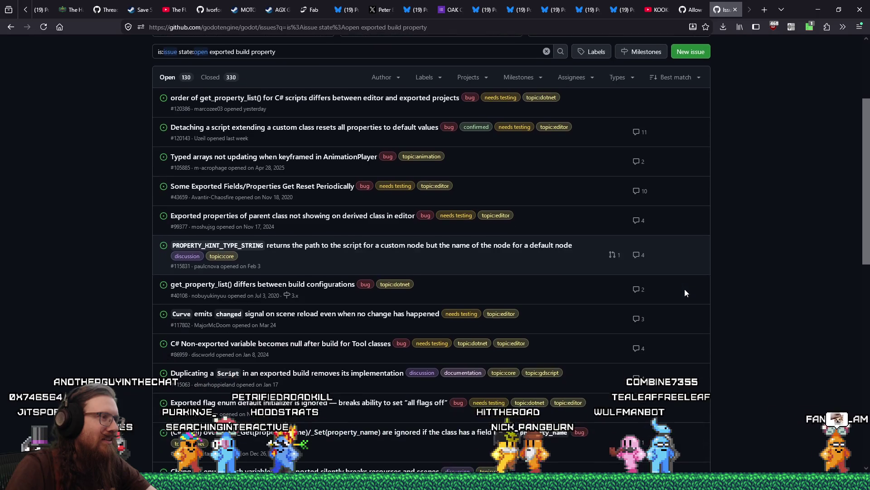
{"action": "scroll", "coordinate": [685, 293], "scroll_direction": "down", "scroll_amount": 3}
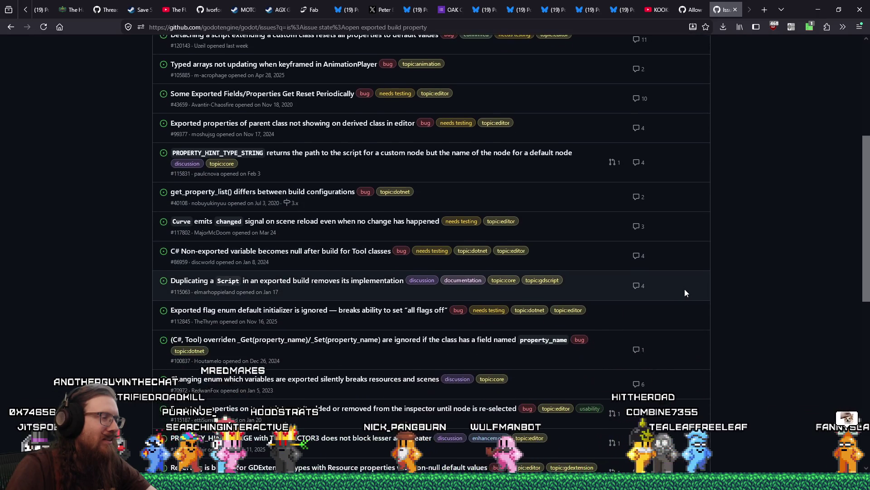
{"action": "scroll", "coordinate": [685, 293], "scroll_direction": "down", "scroll_amount": 3}
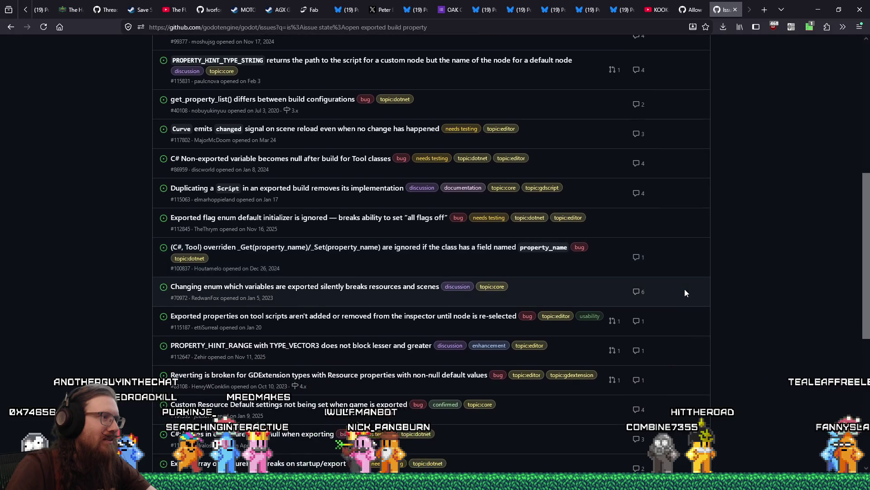
{"action": "scroll", "coordinate": [685, 292], "scroll_direction": "down", "scroll_amount": 5}
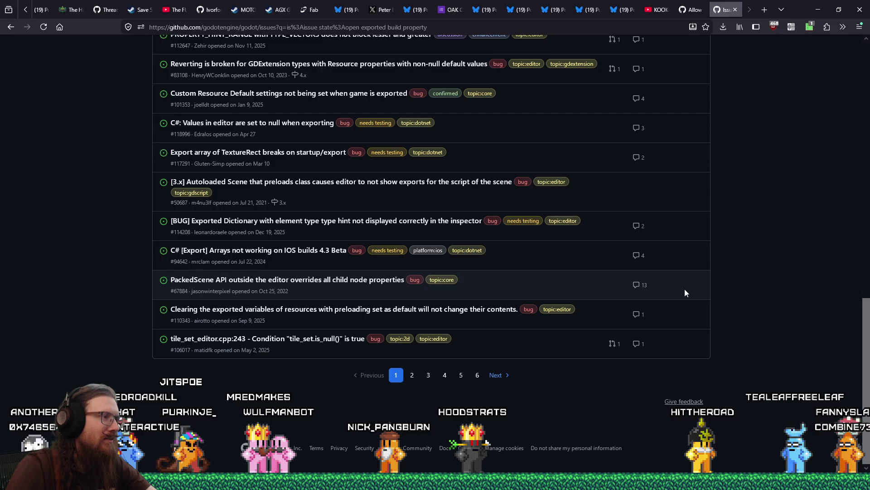
{"action": "scroll", "coordinate": [684, 292], "scroll_direction": "up", "scroll_amount": 10}
{"action": "scroll", "coordinate": [685, 293], "scroll_direction": "up", "scroll_amount": 4}
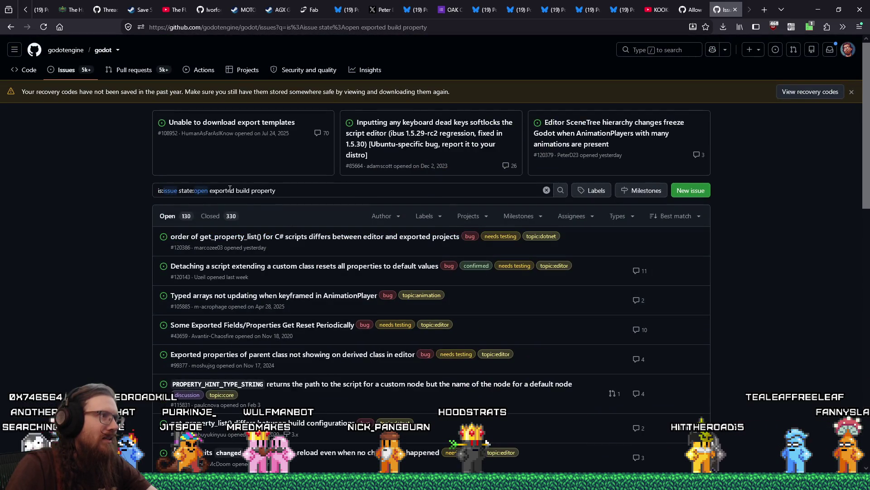
Change the issue search to 'exported build missing property' and run it.
{"action": "double_click", "coordinate": [263, 191]}
{"action": "type", "text": "m"}
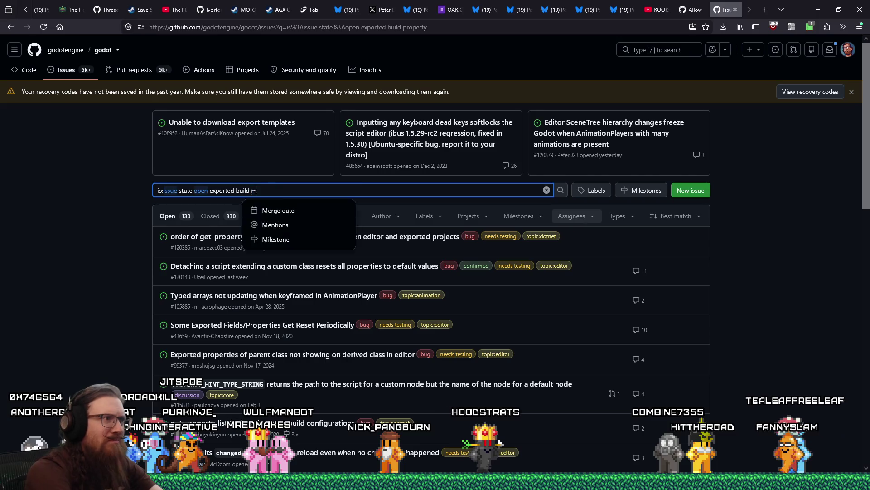
{"action": "type", "text": "issing property"}
{"action": "key", "text": "Return"}
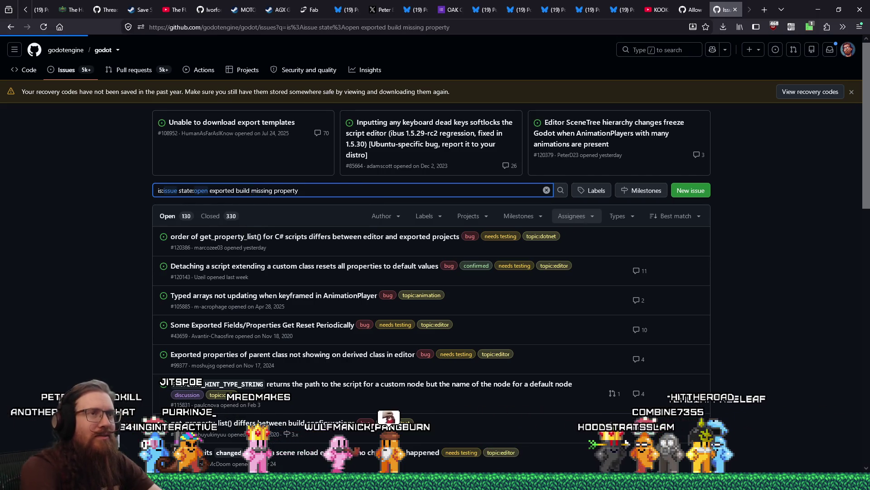
{"action": "key", "text": "alt+Tab"}
{"action": "key", "text": "Tab"}
{"action": "key", "text": "Tab"}
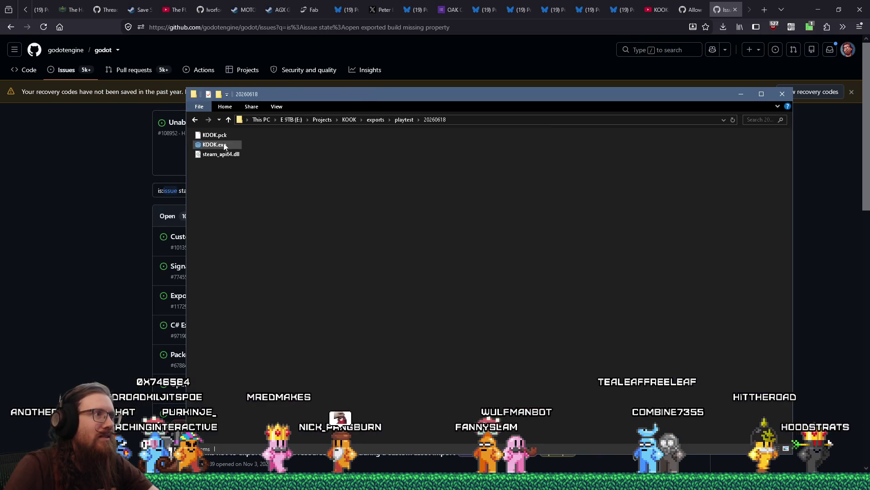
Launch KOOK.exe and run 'ver' in the development console to print the versions.
{"action": "double_click", "coordinate": [224, 145]}
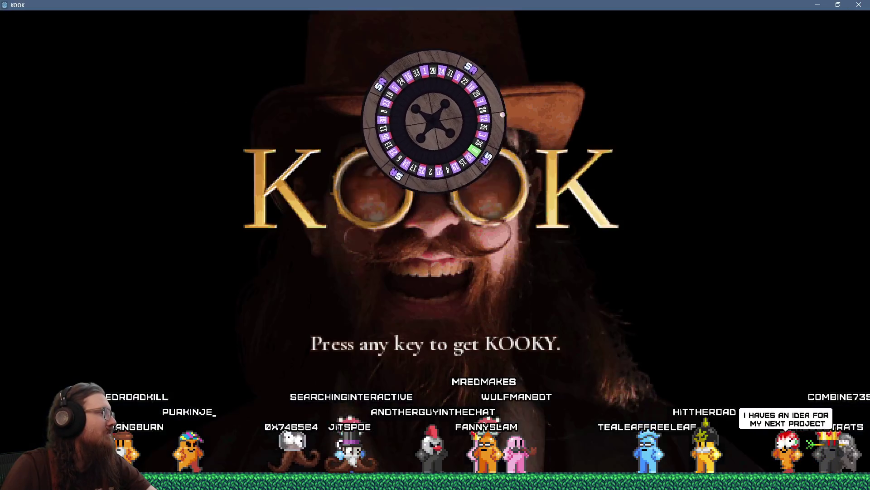
{"action": "left_click", "coordinate": [504, 205]}
{"action": "key", "text": "grave"}
{"action": "type", "text": "ver"}
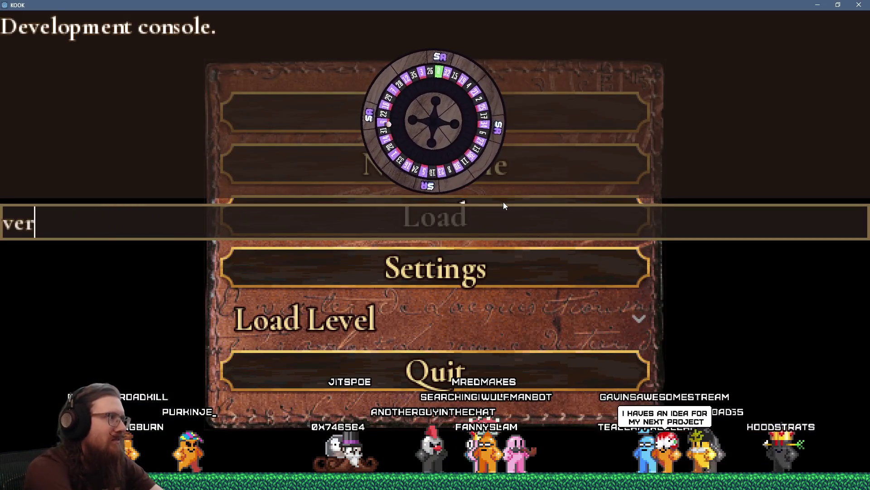
{"action": "key", "text": "Return"}
Load the london1 map and walk out the door down the night street.
{"action": "type", "text": "map london1"}
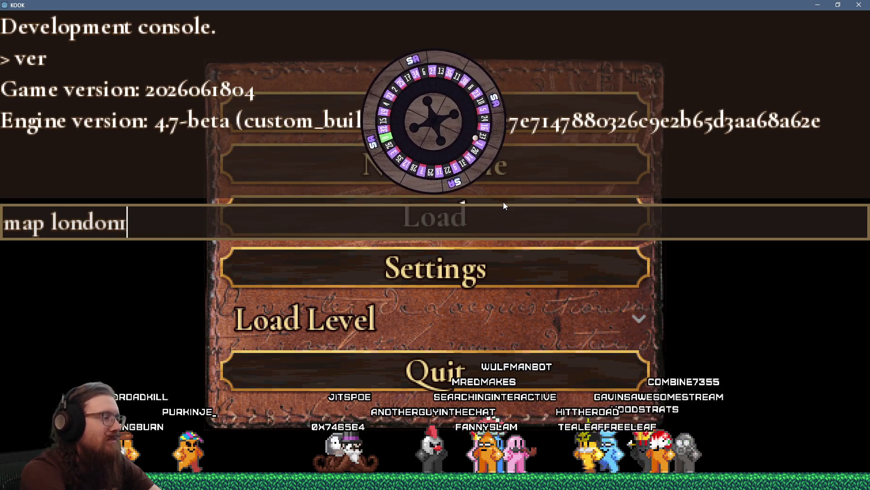
{"action": "key", "text": "Return"}
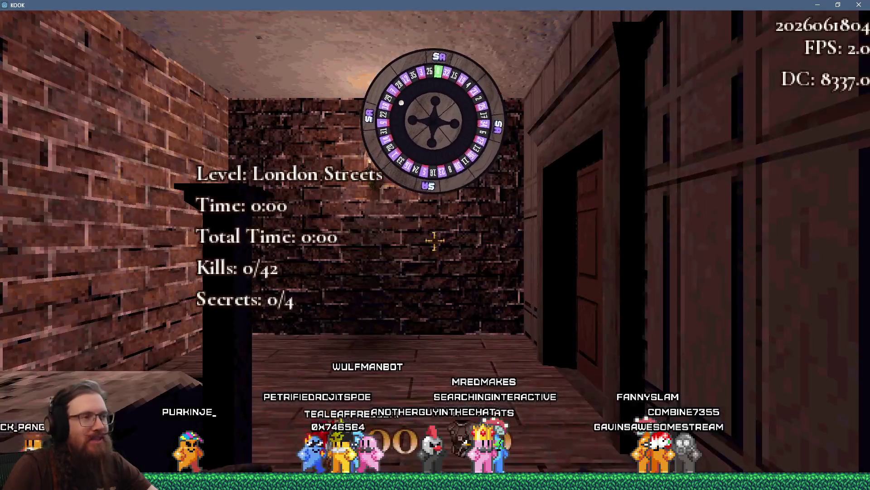
{"action": "key", "text": "w"}
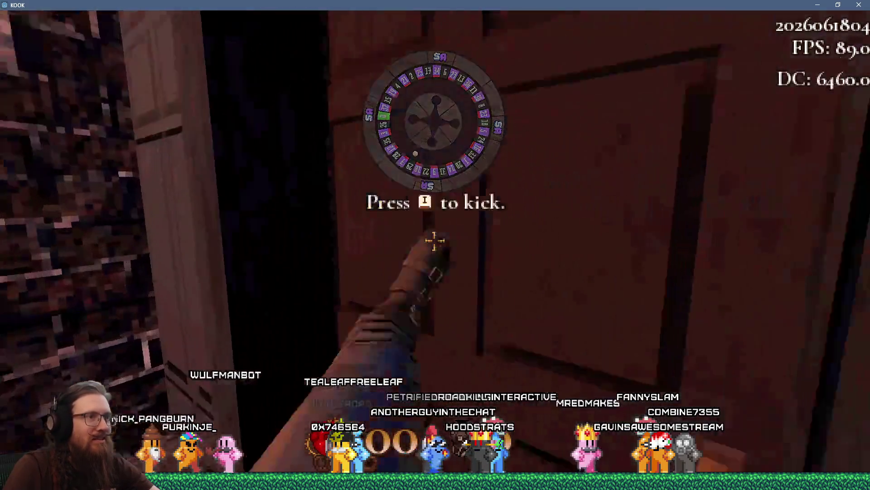
{"action": "key", "text": "w"}
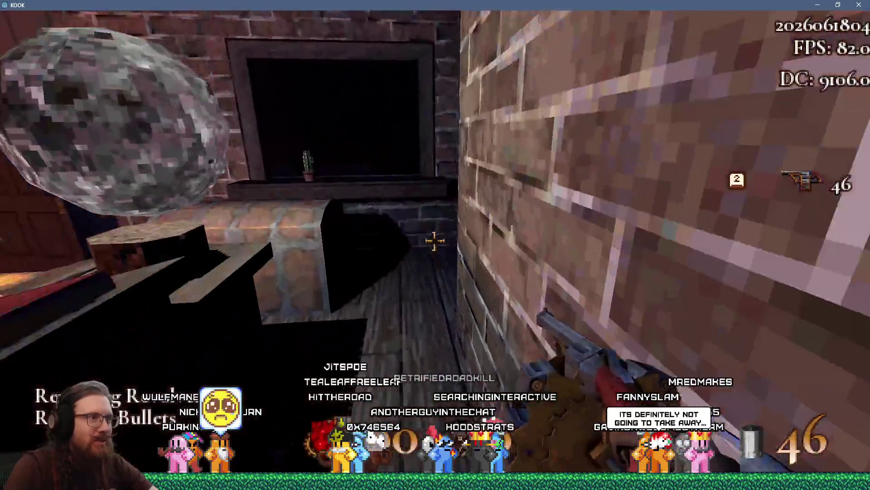
{"action": "key", "text": "w"}
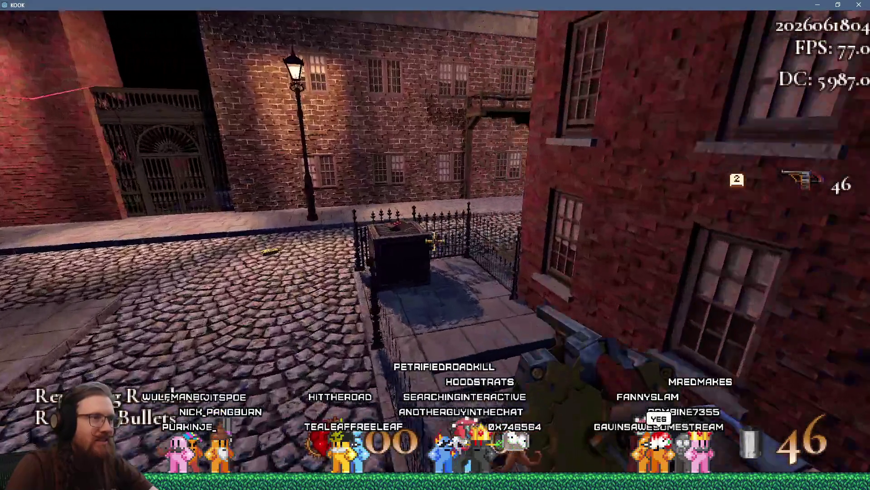
{"action": "key", "text": "w"}
{"action": "key", "text": "grave"}
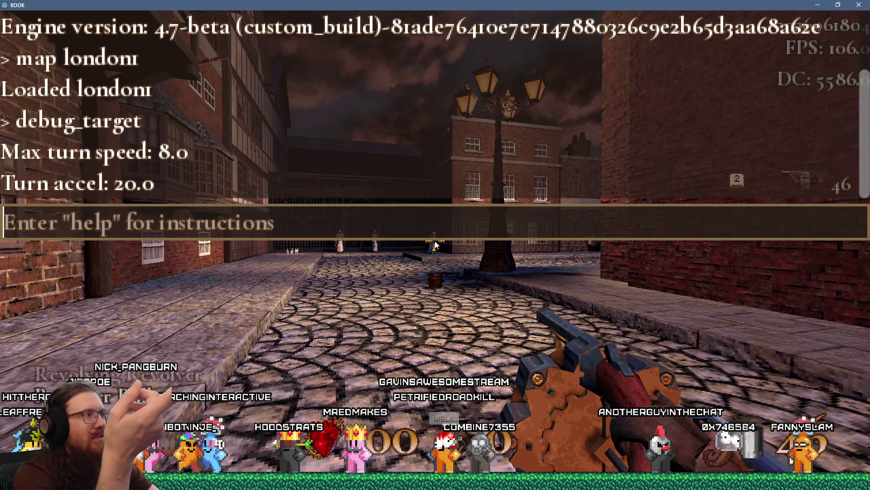
Walk to the roulette-wheel lamp post and circle the pillar to look down the long street.
{"action": "key", "text": "grave"}
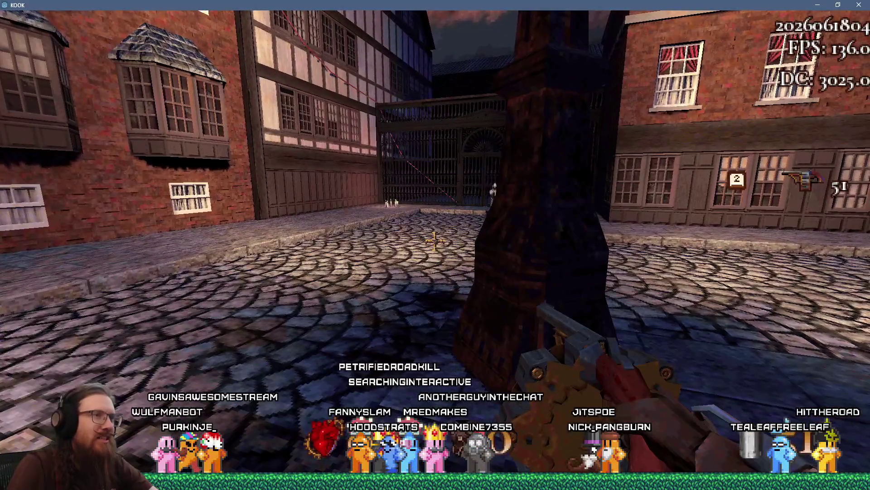
{"action": "key", "text": "d"}
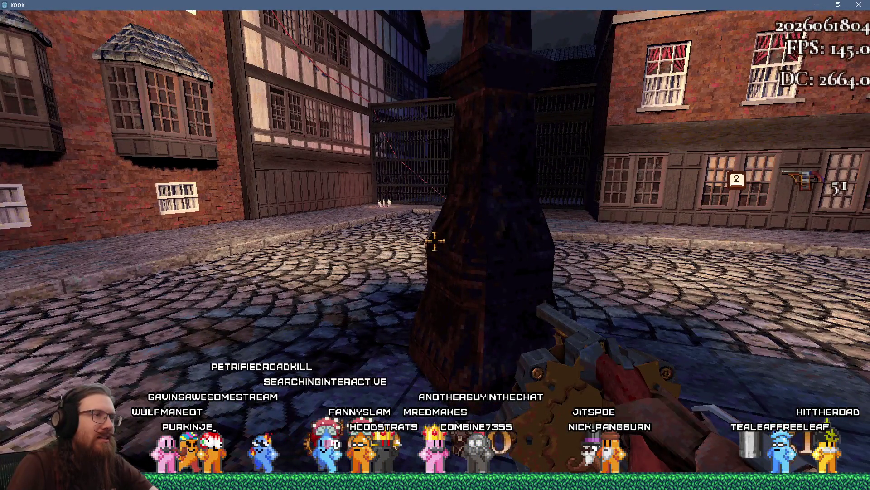
{"action": "key", "text": "d"}
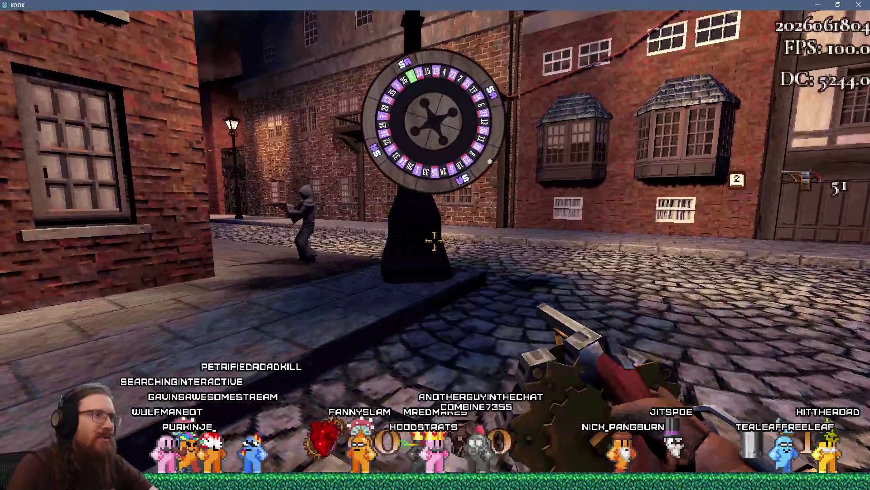
{"action": "key", "text": "d"}
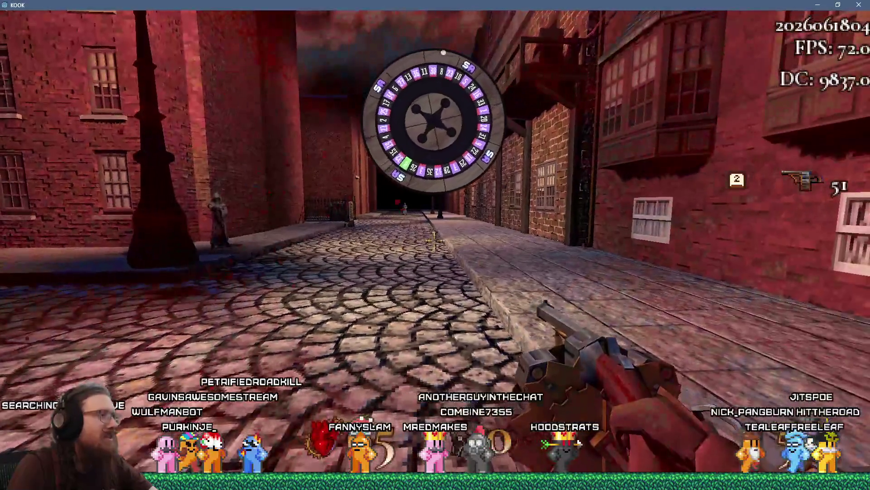
{"action": "key", "text": "grave"}
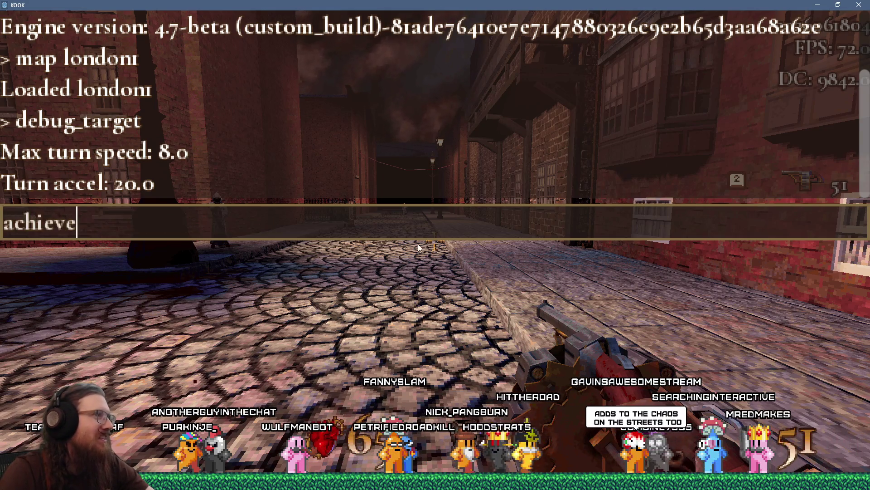
Turn back toward the lamp post and advance past it toward the enemy.
{"action": "key", "text": "Escape"}
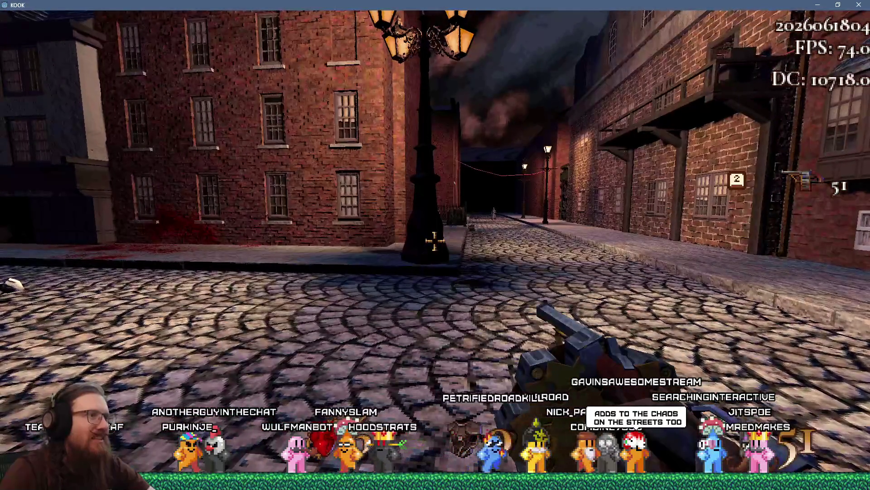
{"action": "key", "text": "d"}
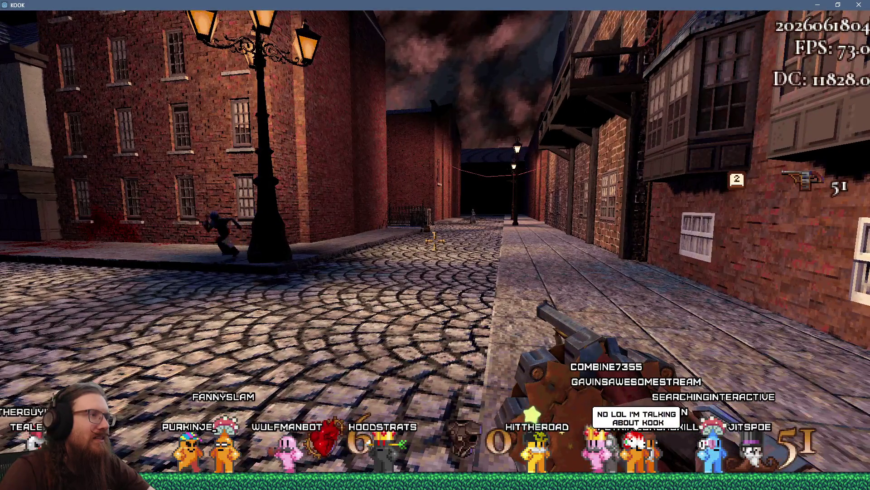
{"action": "key", "text": "Left"}
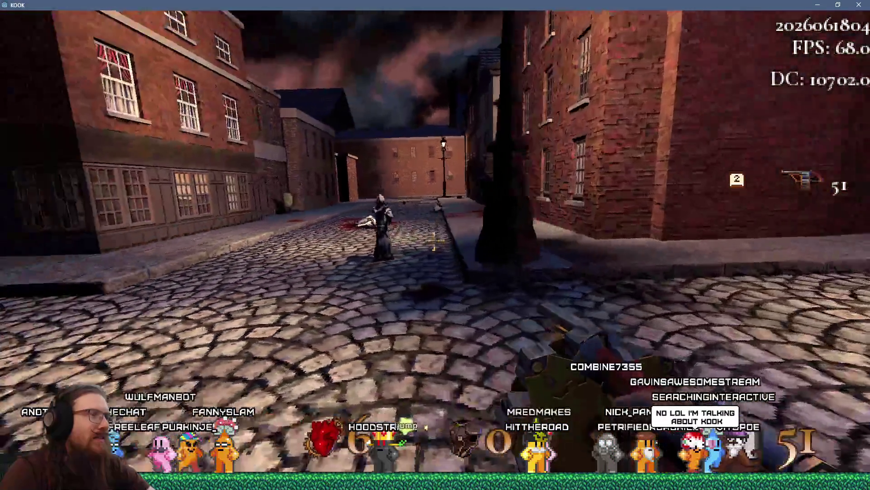
{"action": "key", "text": "w"}
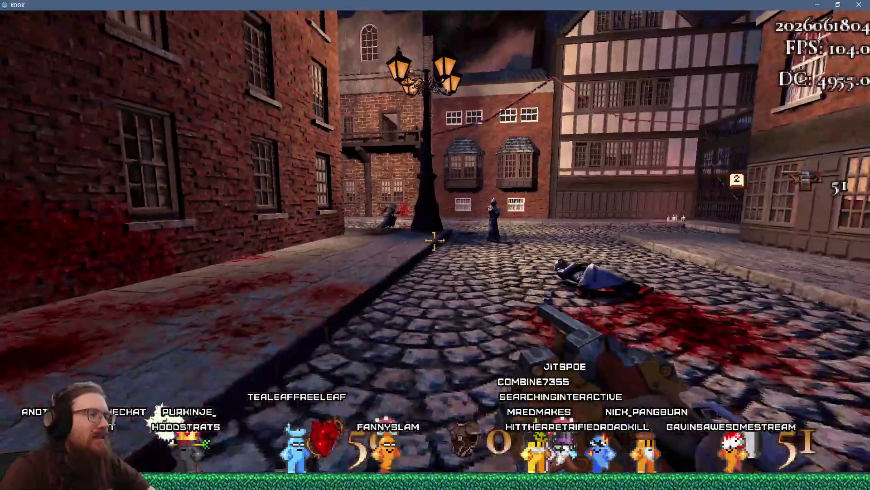
Quit the game by entering 'quit' in the developer console.
{"action": "key", "text": "grave"}
{"action": "type", "text": "achieve"}
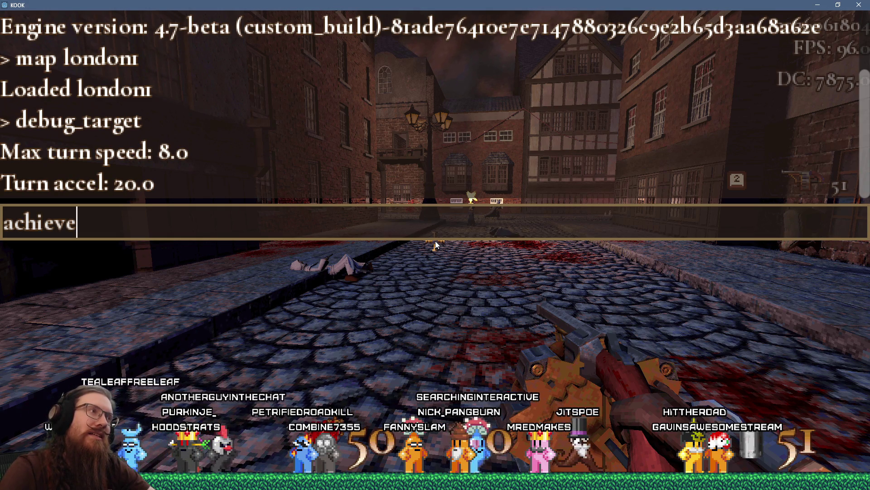
{"action": "key", "text": "BackSpace"}
{"action": "key", "text": "BackSpace"}
{"action": "key", "text": "BackSpace"}
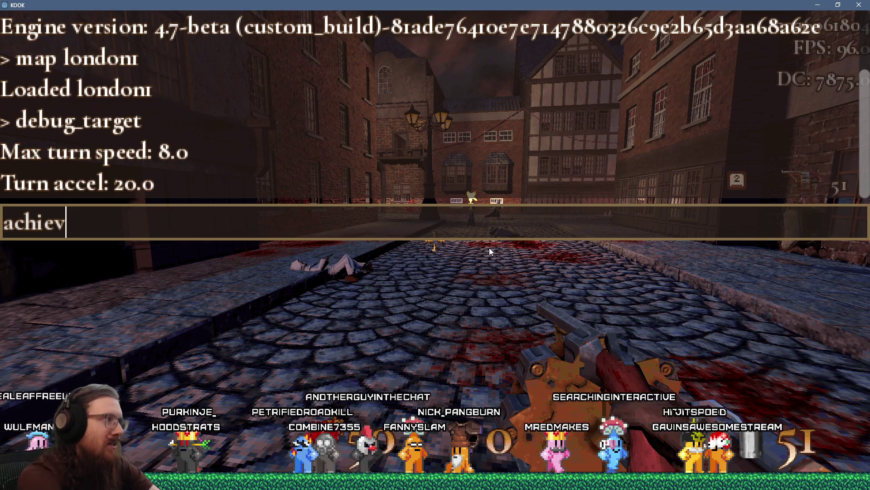
{"action": "type", "text": "quit"}
{"action": "key", "text": "Return"}
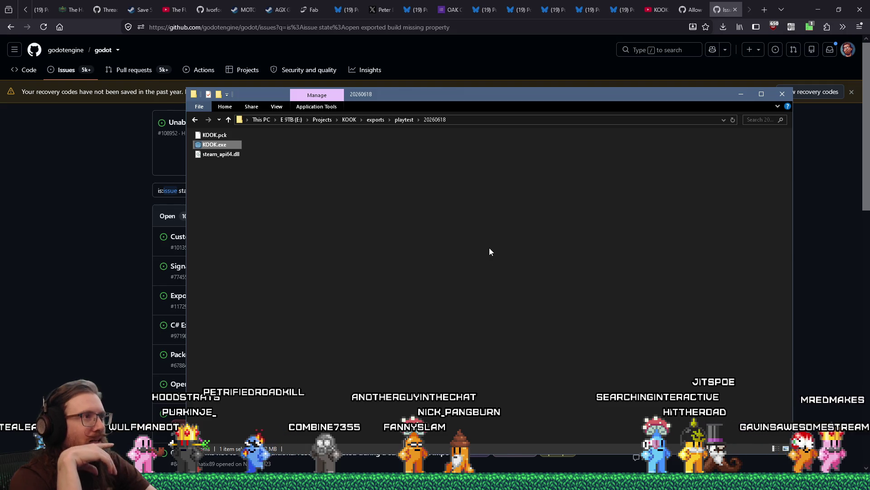
Close the Godot Export dialog warning about missing export templates.
{"action": "key", "text": "alt+Tab"}
{"action": "key", "text": "Tab"}
{"action": "key", "text": "Tab"}
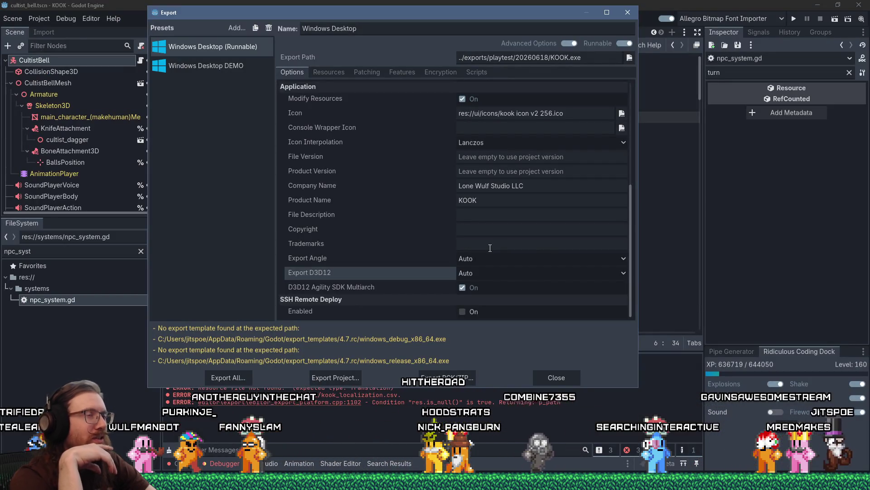
{"action": "left_click", "coordinate": [626, 16]}
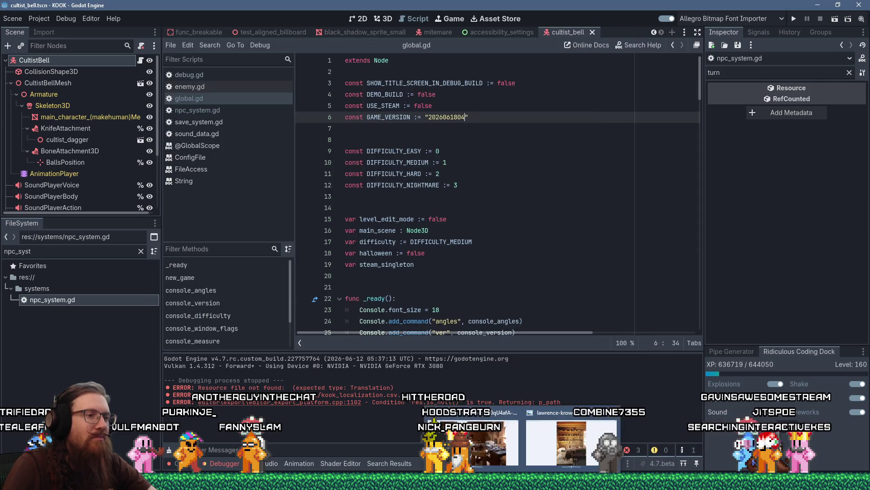
{"action": "key", "text": "alt+Tab"}
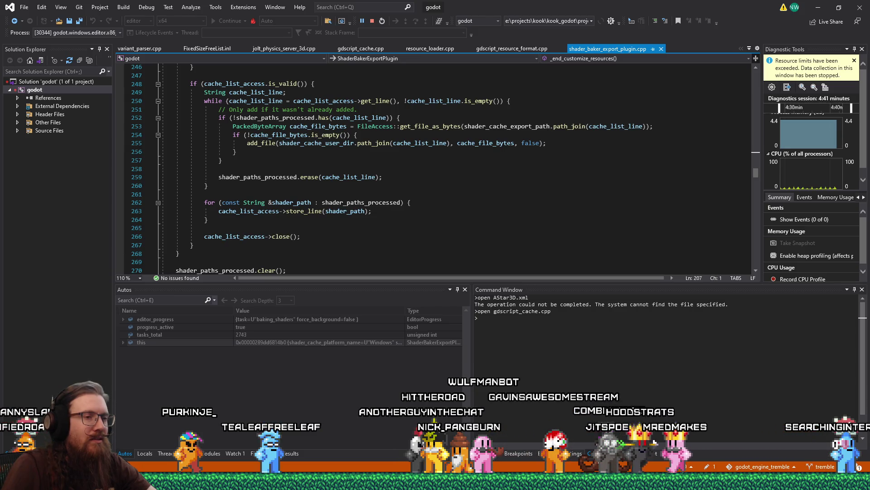
Return from the Godot editor to Visual Studio and open its Debug menu.
{"action": "key", "text": "alt+Tab"}
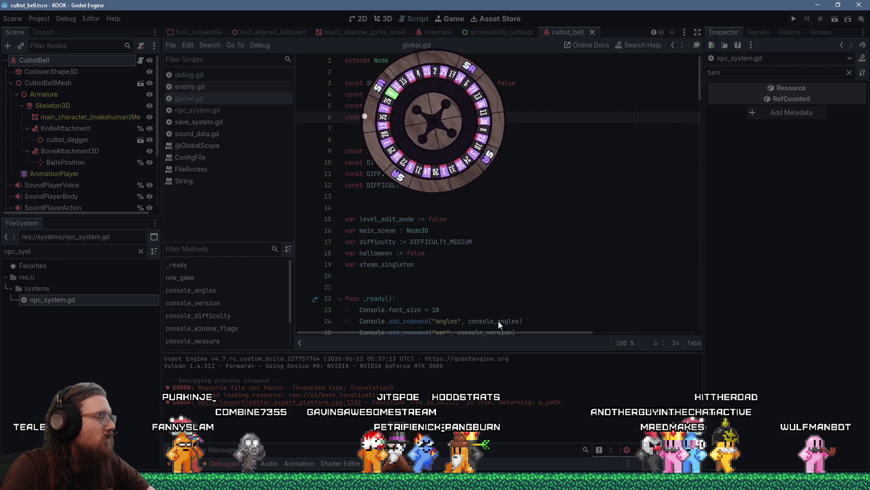
{"action": "left_click", "coordinate": [494, 482]}
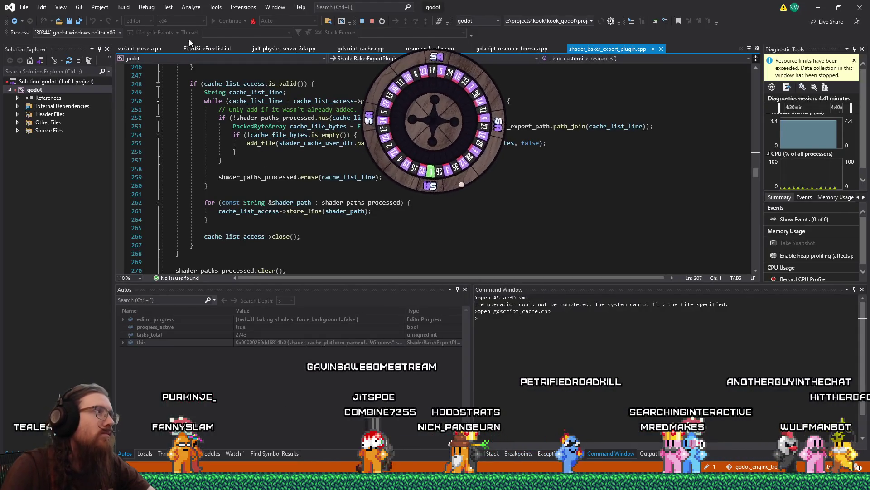
{"action": "left_click", "coordinate": [147, 7]}
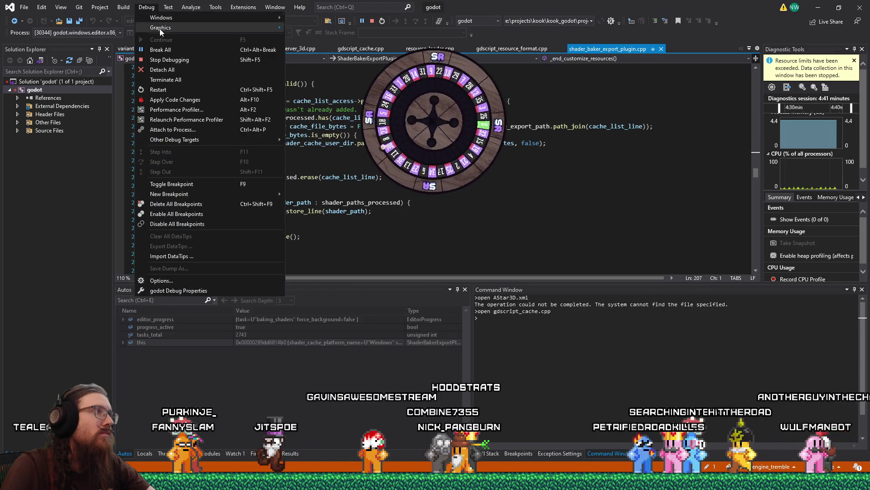
Stop Debugging so the attached Godot editor process exits with code 0.
{"action": "left_click", "coordinate": [164, 58]}
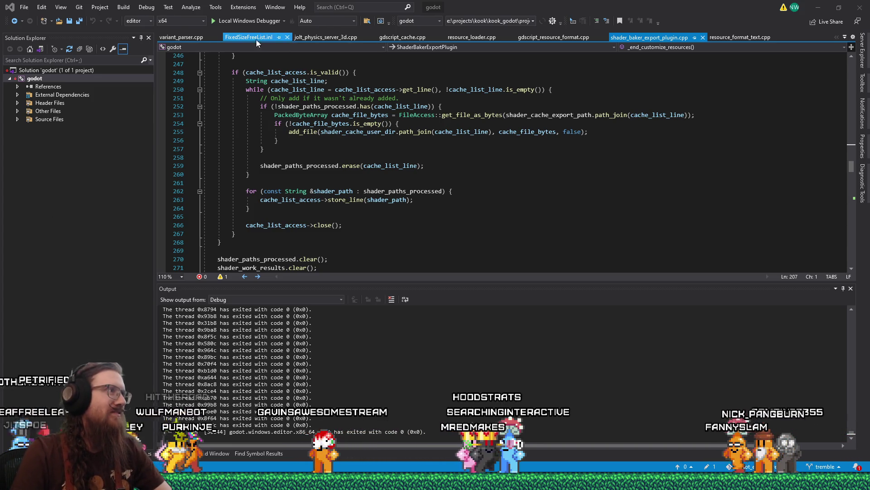
{"action": "left_click", "coordinate": [150, 22]}
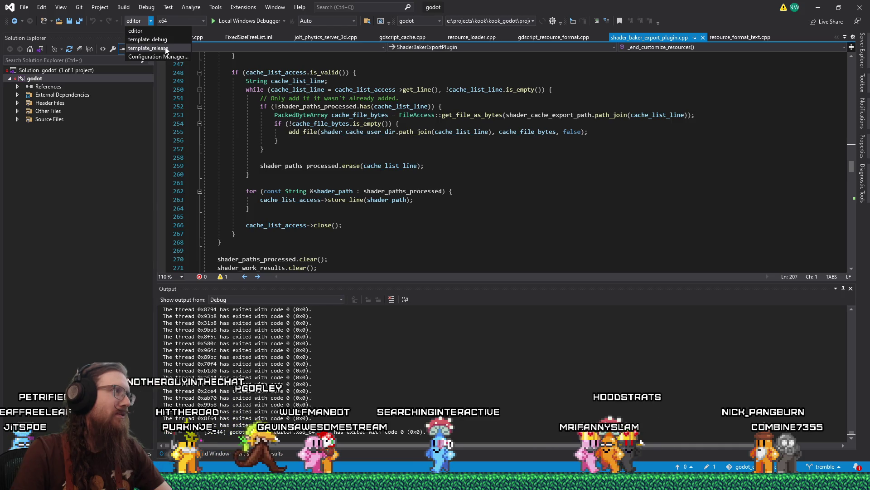
Select the template_release configuration and run Build Solution for godot.
{"action": "left_click", "coordinate": [138, 30]}
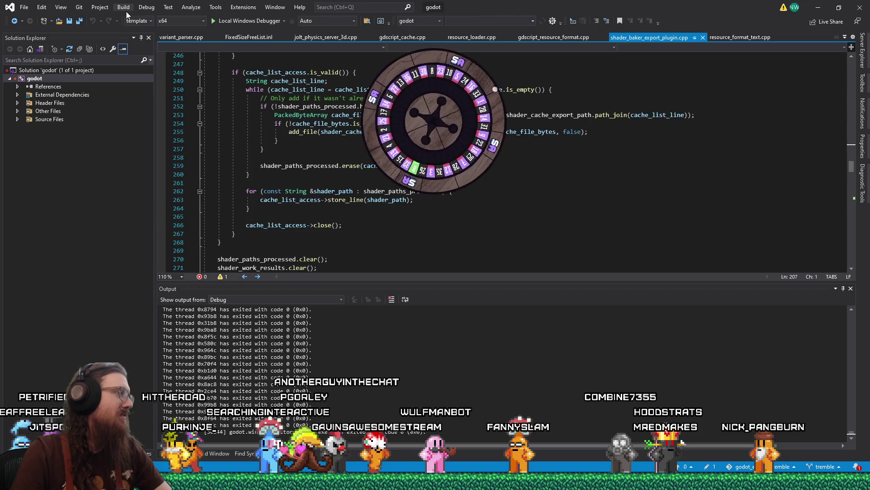
{"action": "left_click", "coordinate": [123, 8]}
{"action": "left_click", "coordinate": [135, 20]}
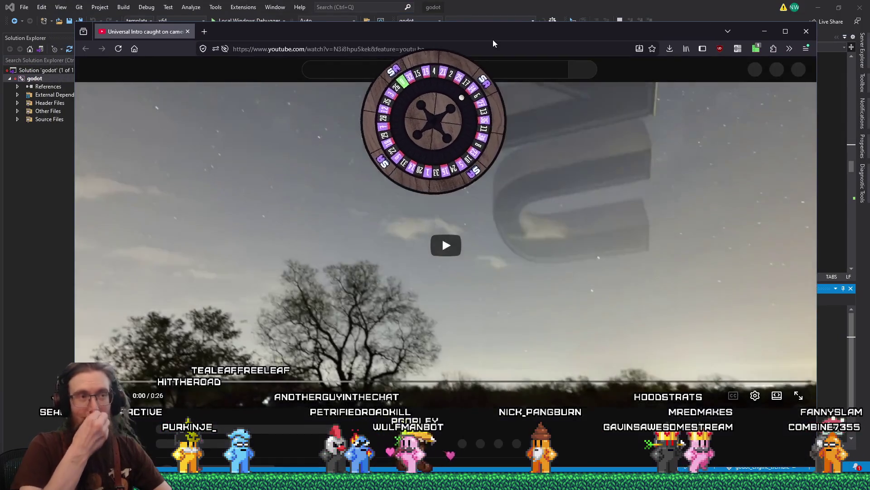
Play the video, open the newest comment notification on KOOK Dev Highlights 35, and close Firefox.
{"action": "left_click", "coordinate": [452, 260]}
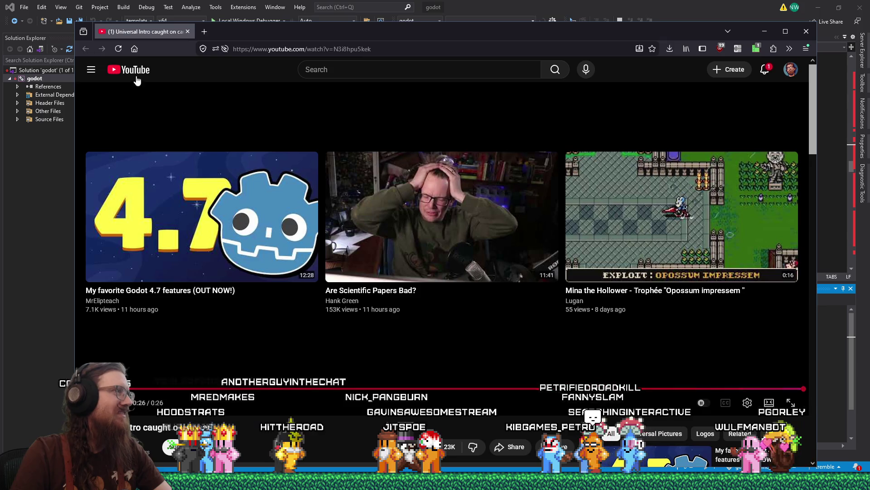
{"action": "left_click", "coordinate": [766, 69]}
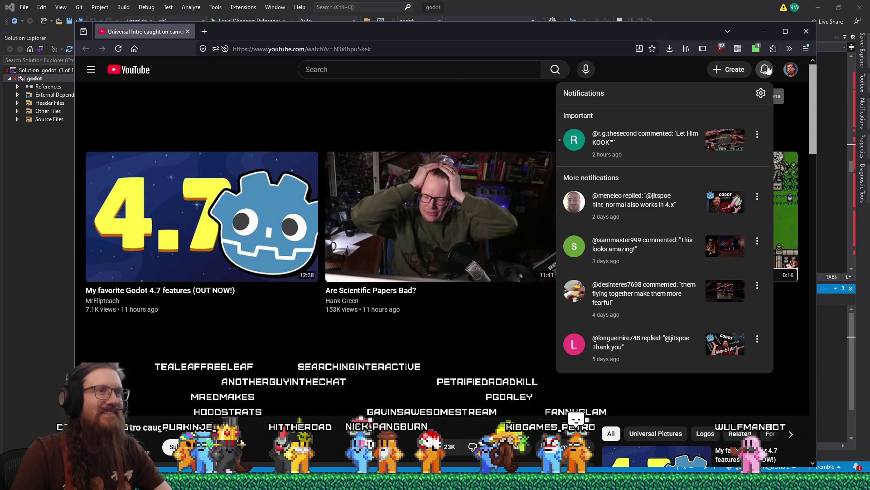
{"action": "left_click", "coordinate": [640, 128]}
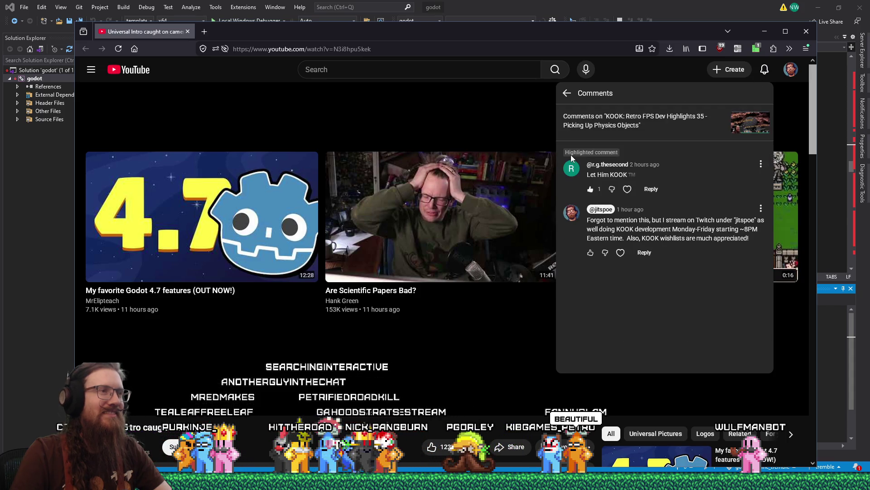
{"action": "left_click", "coordinate": [188, 33]}
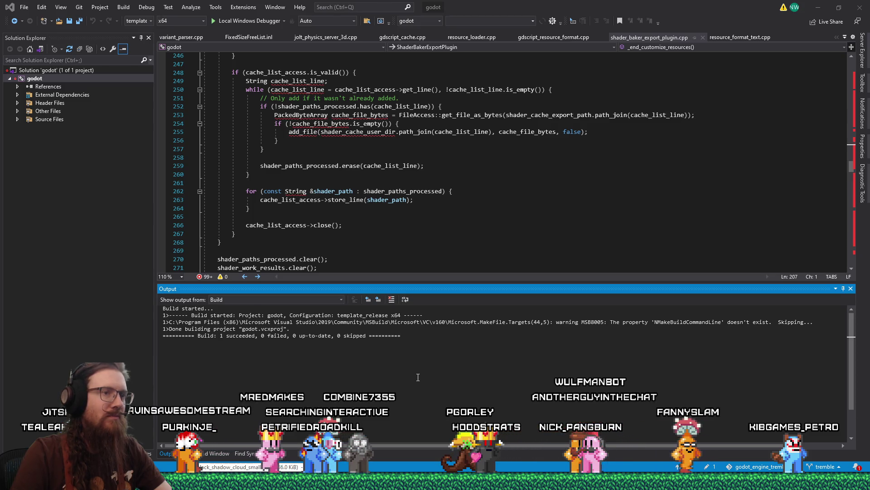
{"action": "left_click", "coordinate": [409, 342]}
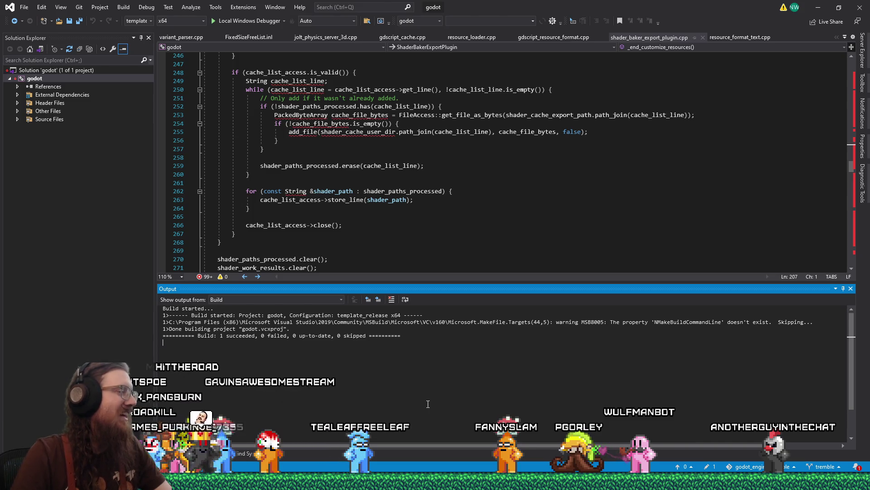
{"action": "left_click", "coordinate": [381, 245]}
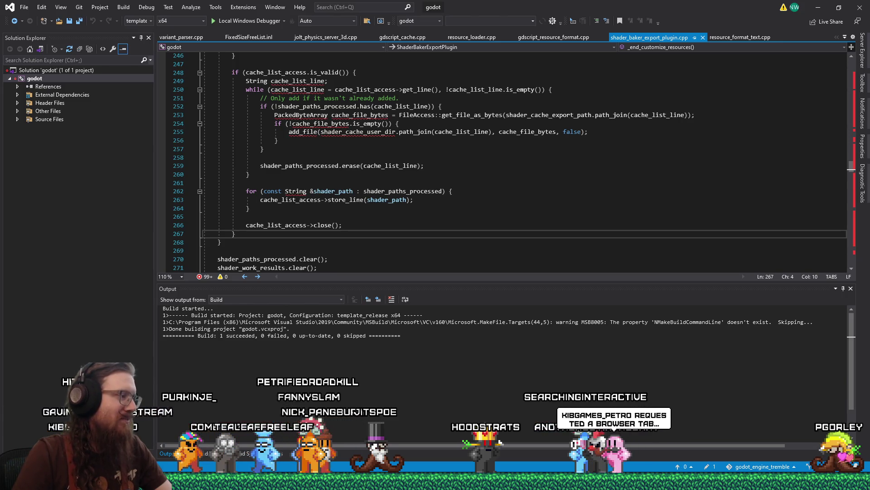
{"action": "left_click", "coordinate": [356, 481]}
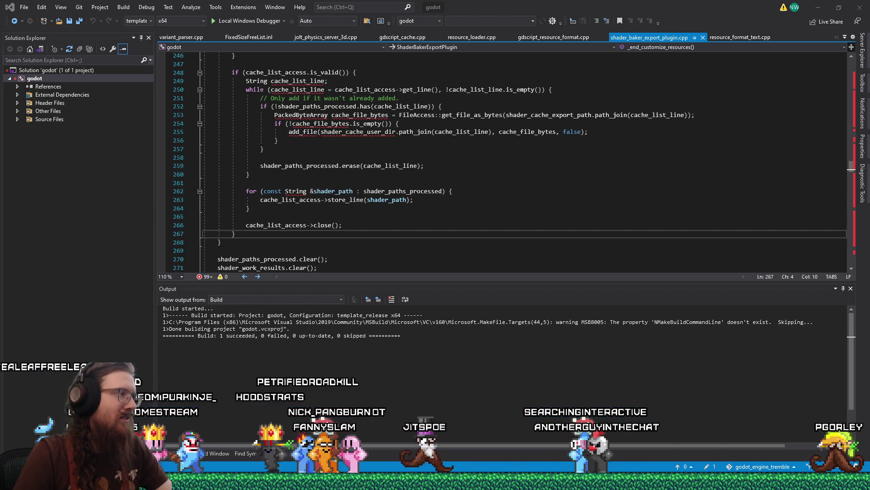
{"action": "key", "text": "super"}
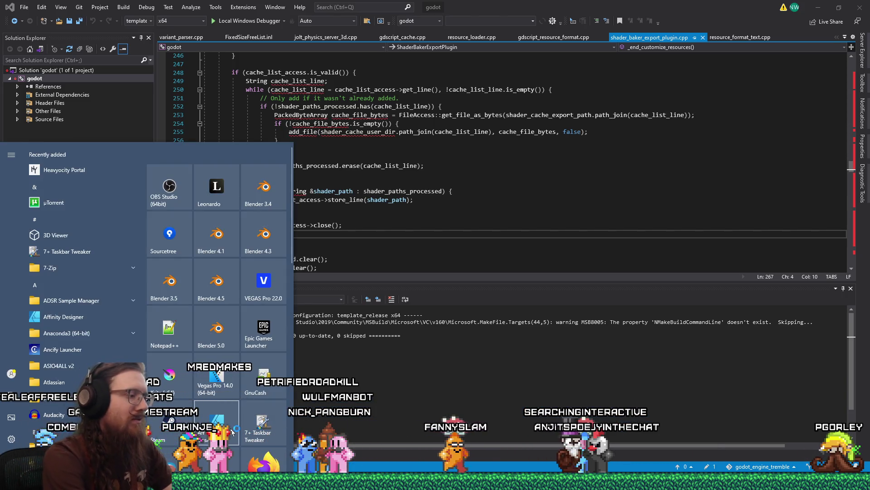
Launch the Developer Command Prompt for VS 2019 (x64) from Start search.
{"action": "type", "text": "x64"}
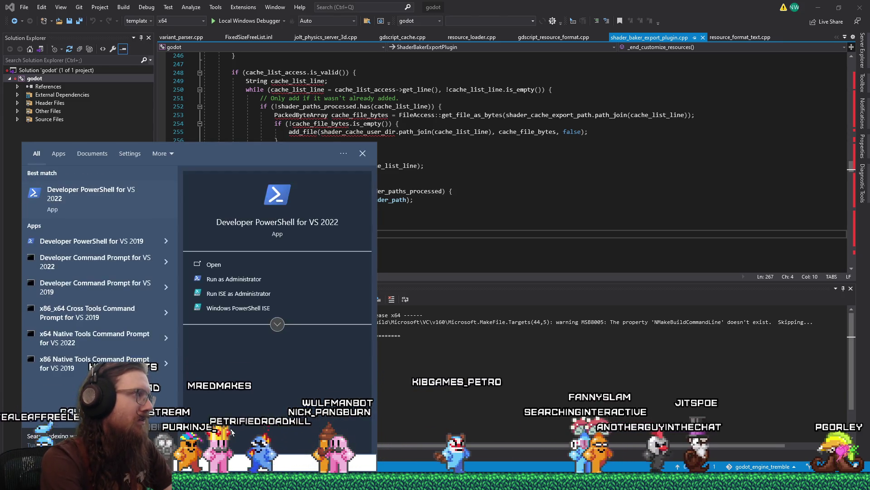
{"action": "type", "text": "2019"}
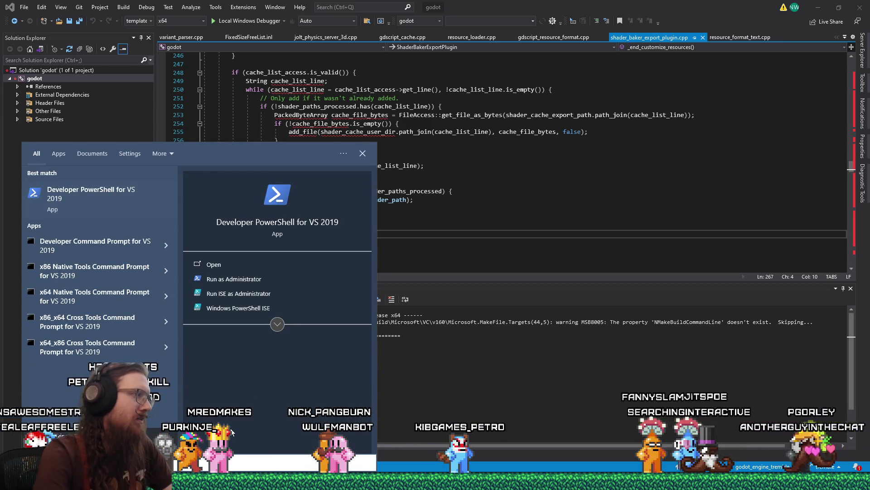
{"action": "key", "text": "Down"}
{"action": "key", "text": "Return"}
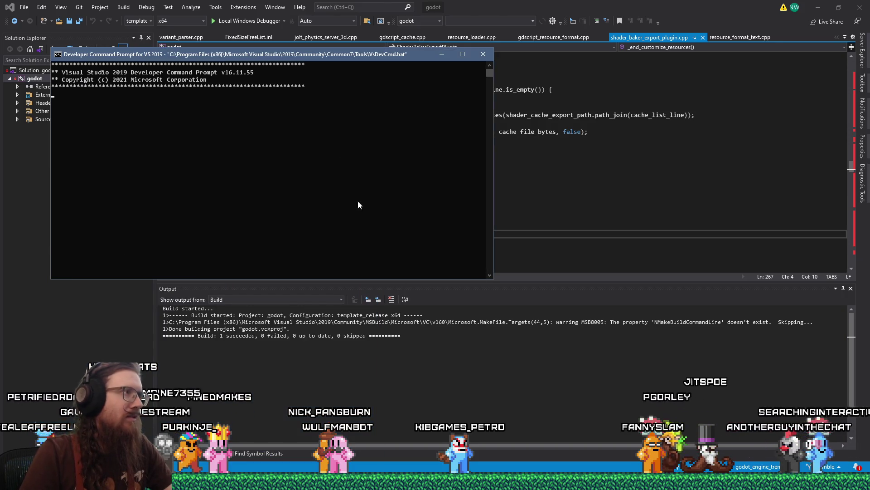
{"action": "left_click_drag", "start_coordinate": [359, 54], "coordinate": [600, 179]}
Switch to E:\Projects\godot\godot_engine_tremble and list its contents with dir.
{"action": "type", "text": "ee"}
{"action": "key", "text": "BackSpace"}
{"action": "type", "text": ":"}
{"action": "key", "text": "Return"}
{"action": "type", "text": "cd projects"}
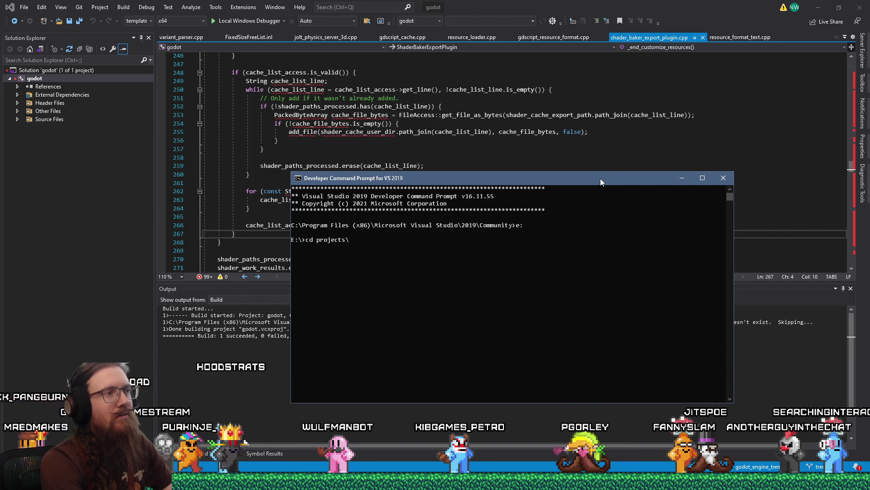
{"action": "type", "text": "\\godot_engine_trembl"}
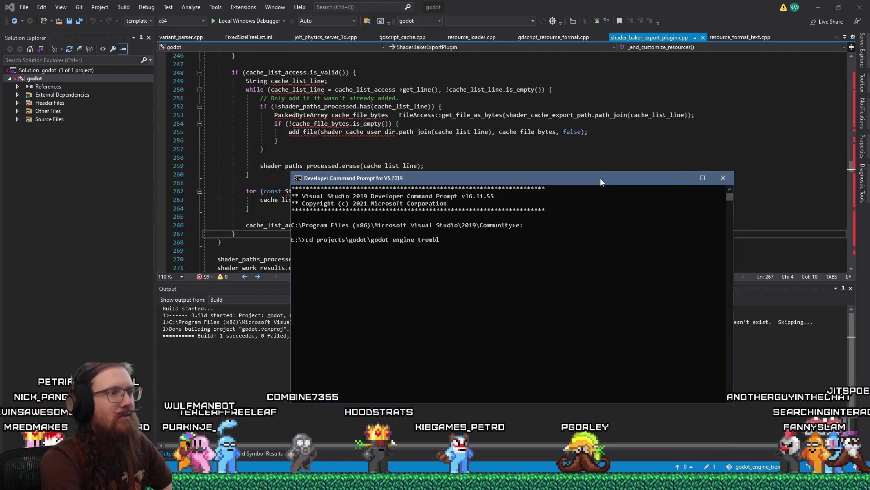
{"action": "key", "text": "Tab"}
{"action": "key", "text": "Return"}
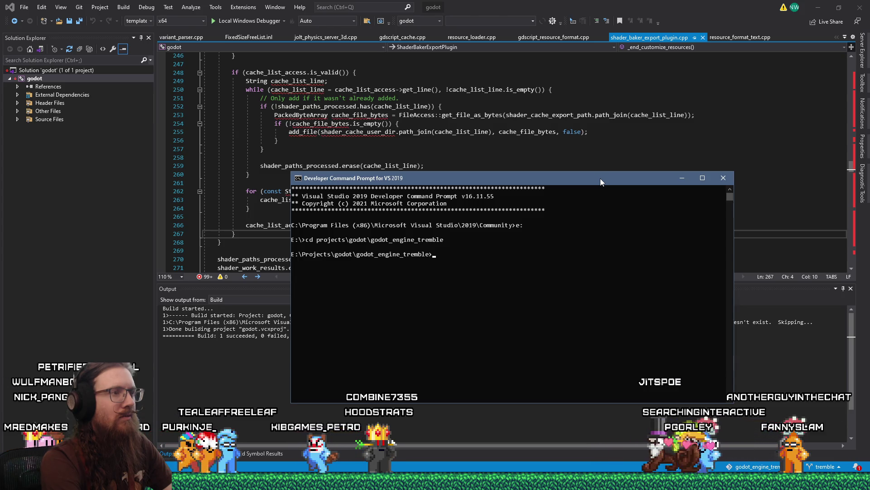
{"action": "type", "text": "ls"}
{"action": "type", "text": "dir"}
{"action": "key", "text": "Return"}
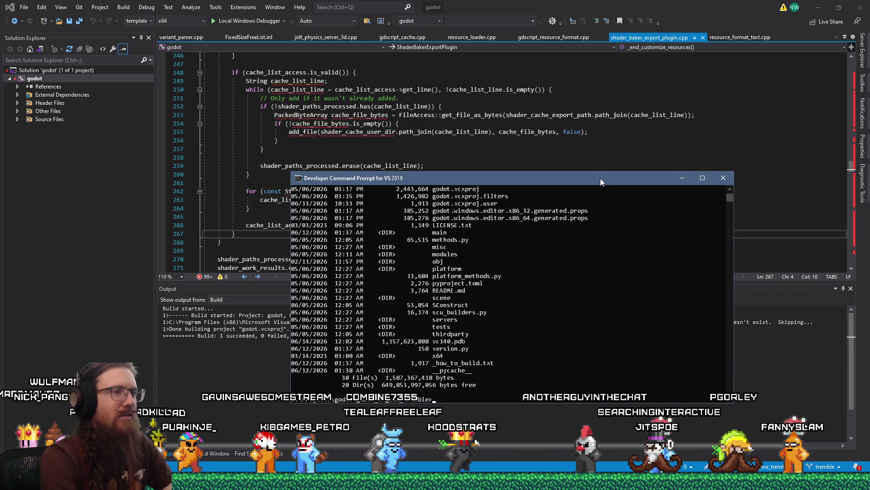
{"action": "left_click_drag", "start_coordinate": [600, 178], "coordinate": [472, 41]}
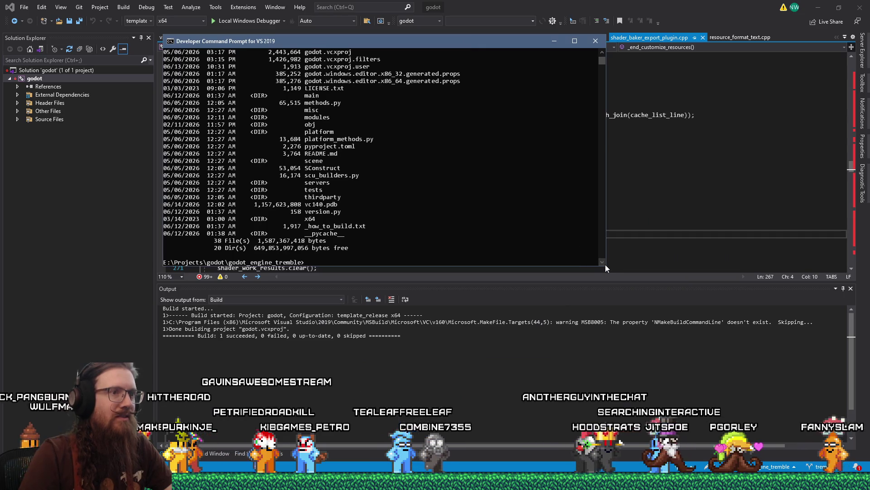
Enlarge the prompt, print _how_to_build.txt, and select its Windows release scons command line.
{"action": "left_click_drag", "start_coordinate": [605, 268], "coordinate": [657, 408]}
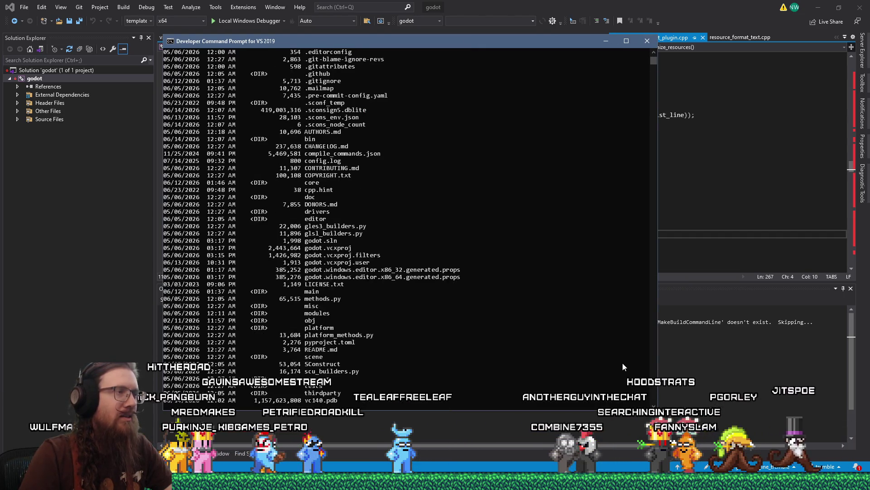
{"action": "scroll", "coordinate": [621, 361], "scroll_direction": "down", "scroll_amount": 8}
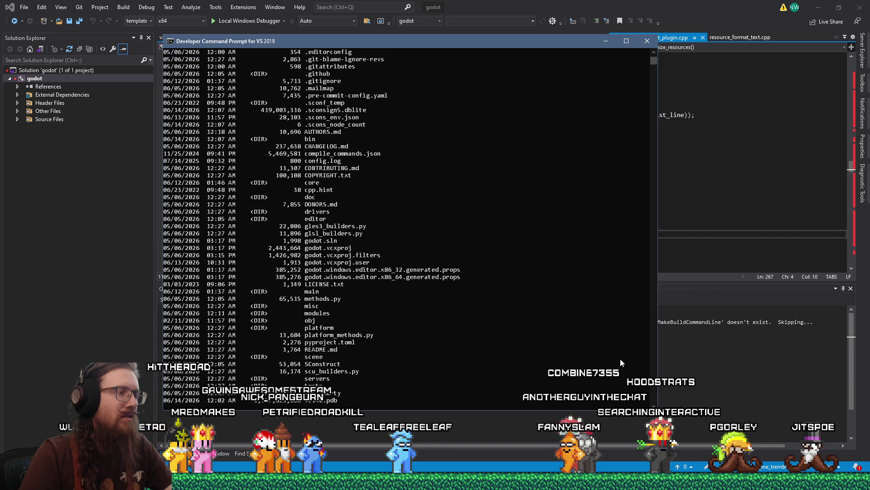
{"action": "scroll", "coordinate": [620, 357], "scroll_direction": "down", "scroll_amount": 2}
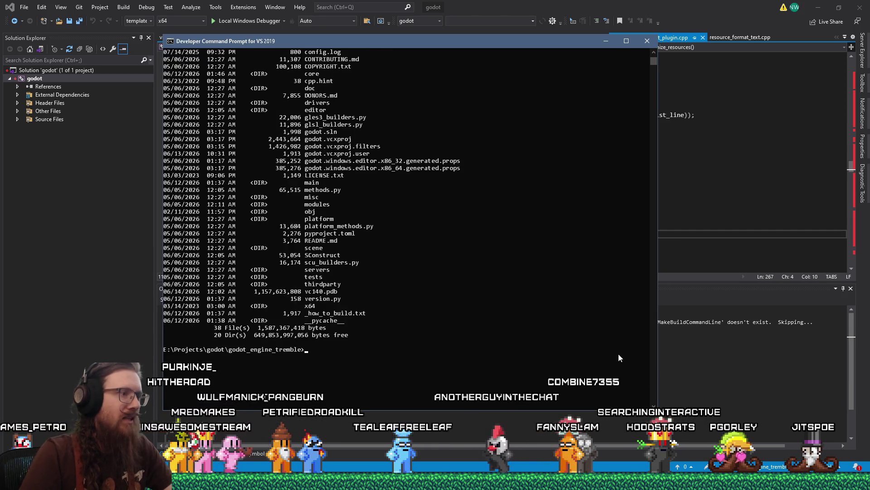
{"action": "type", "text": "typ"}
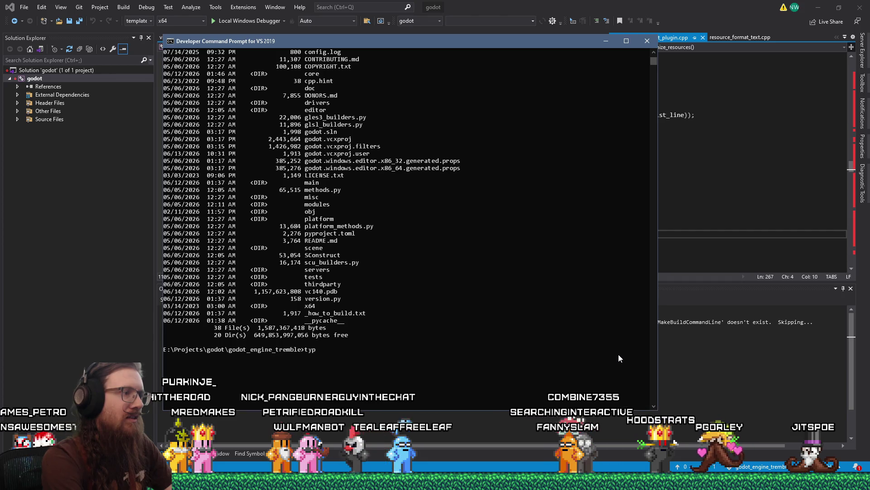
{"action": "type", "text": "e _how_to_build.txt"}
{"action": "key", "text": "Return"}
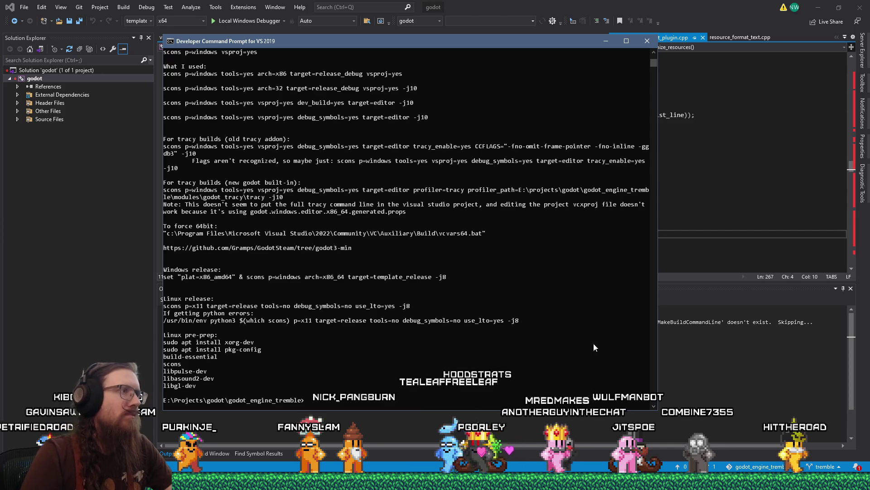
{"action": "mouse_move", "coordinate": [165, 279]}
{"action": "left_mouse_down"}
{"action": "mouse_move", "coordinate": [408, 290]}
{"action": "mouse_move", "coordinate": [511, 278]}
{"action": "left_mouse_up"}
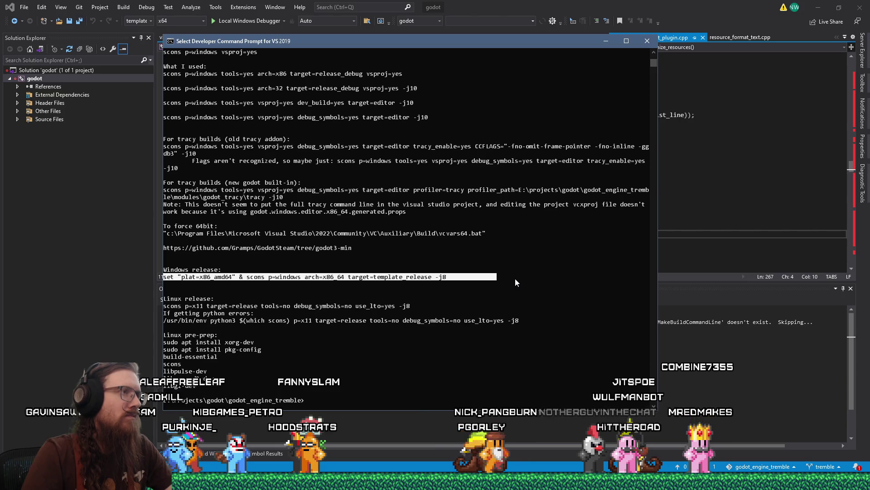
Paste and run the 'set plat=x86_amd64 & scons ... target=template_release -j8' command.
{"action": "key", "text": "ctrl+c"}
{"action": "key", "text": "ctrl+v"}
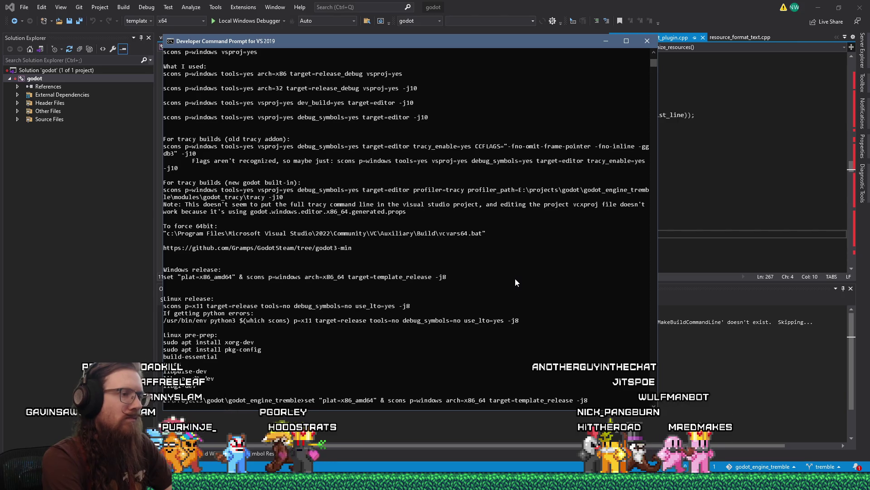
{"action": "key", "text": "Return"}
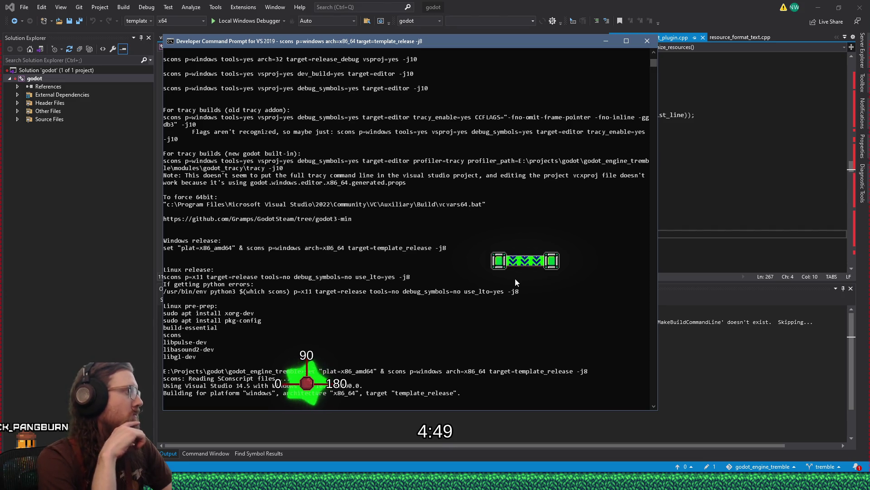
{"action": "mouse_move", "coordinate": [73, 483]}
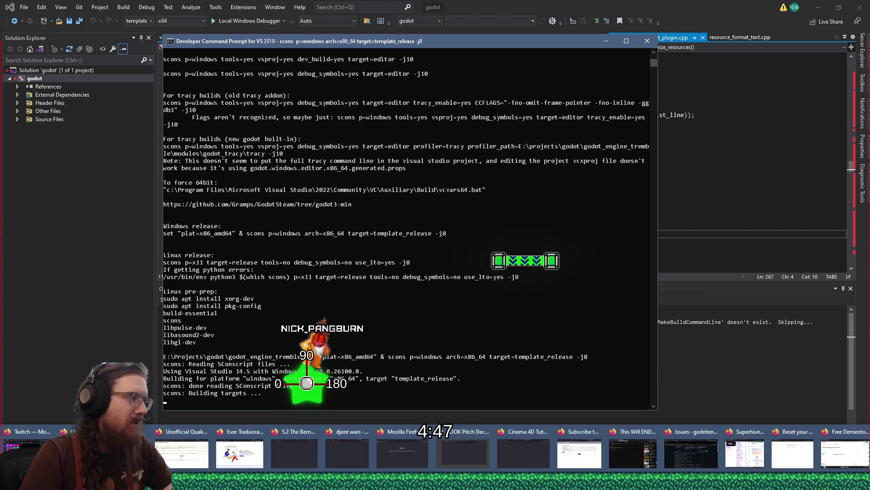
Close the godot issues search tab in Firefox and show the Ivorforce/NumDot repository.
{"action": "left_click", "coordinate": [689, 448]}
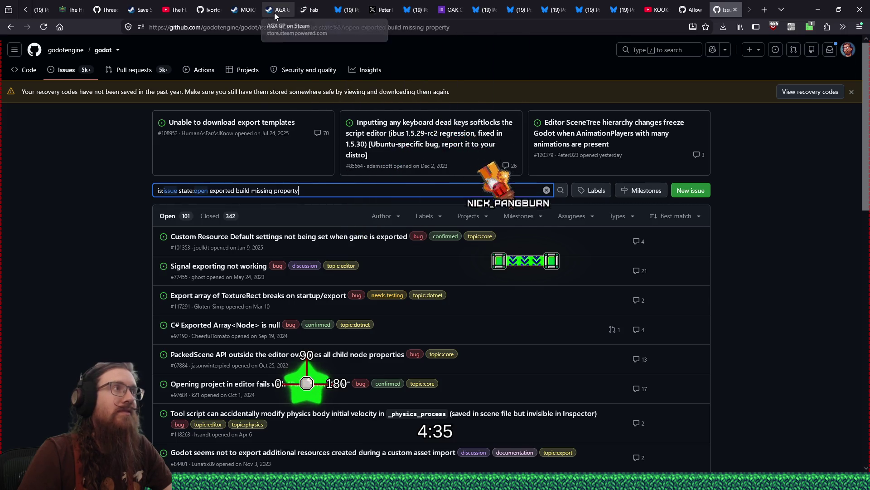
{"action": "left_click", "coordinate": [200, 11]}
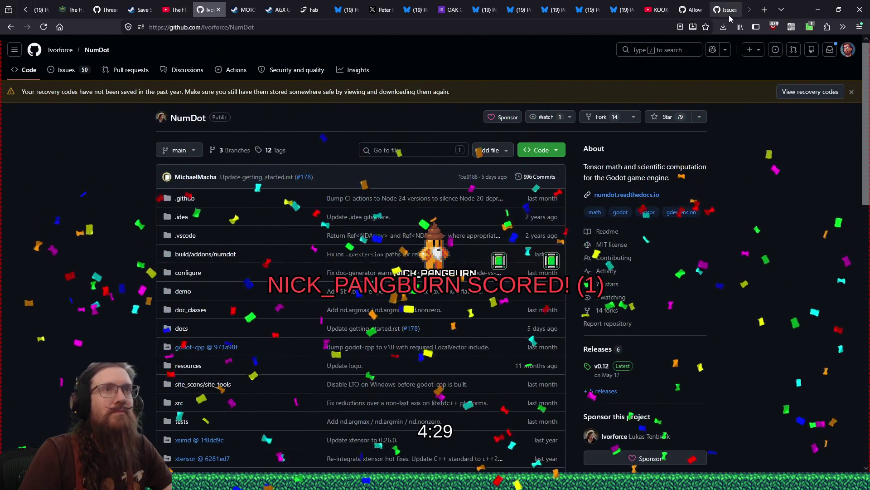
{"action": "left_click", "coordinate": [727, 12]}
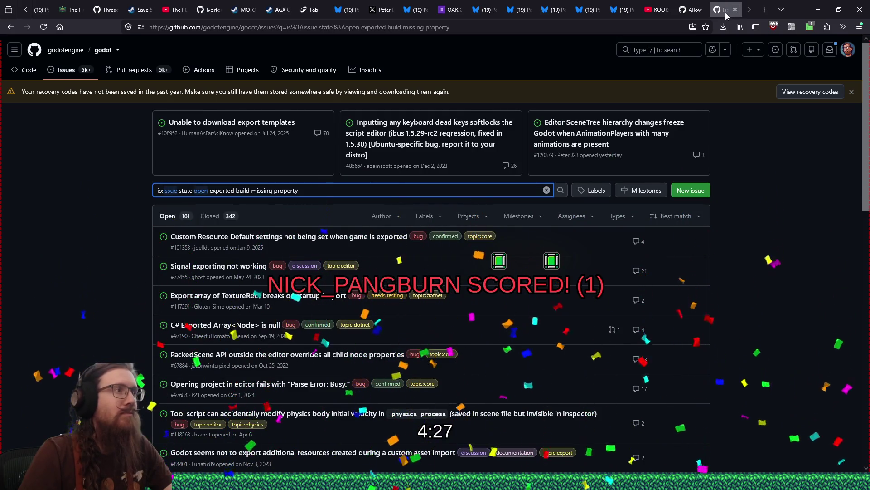
{"action": "left_click", "coordinate": [735, 10]}
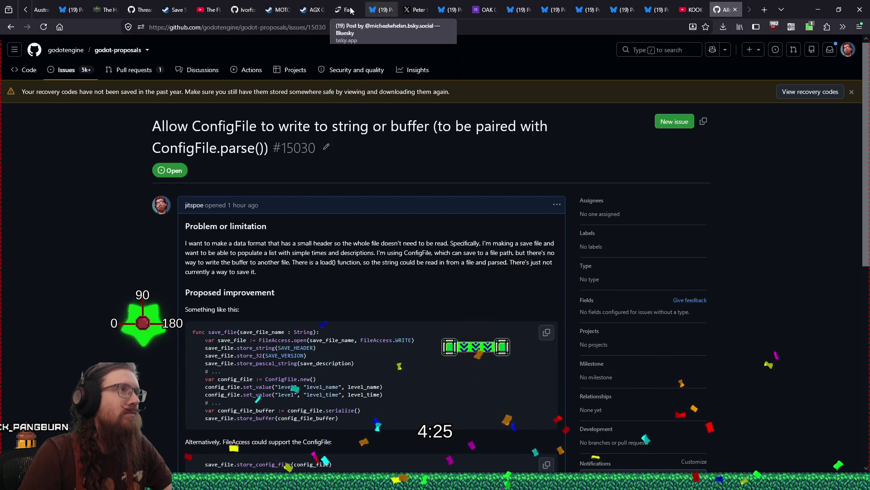
{"action": "left_click", "coordinate": [242, 9]}
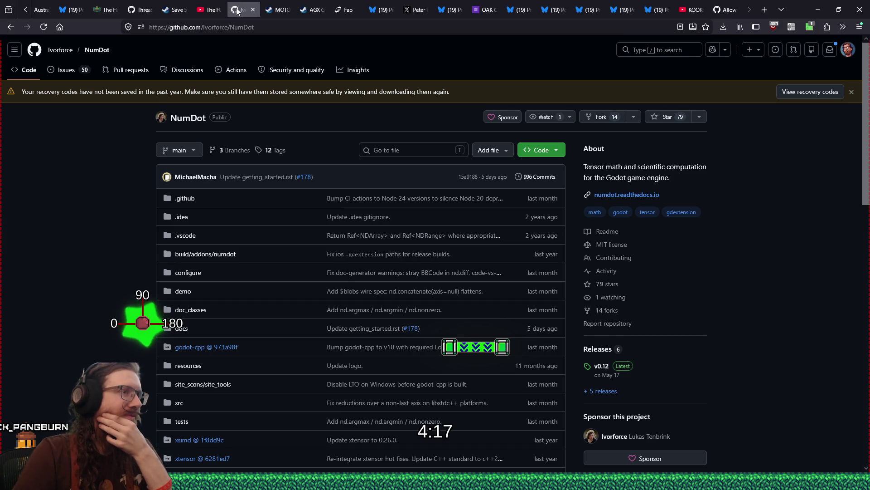
Scroll the NumDot README, drag its tab to the far right, and review the contributors.
{"action": "scroll", "coordinate": [311, 200], "scroll_direction": "down", "scroll_amount": 10}
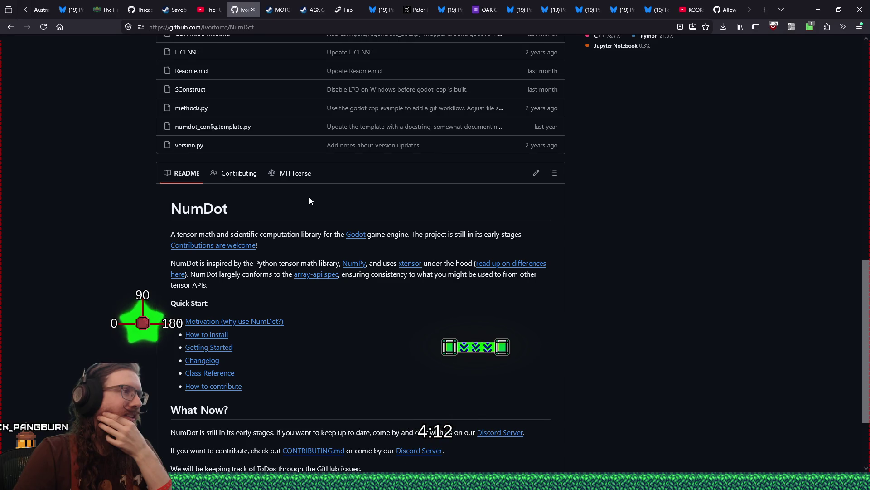
{"action": "scroll", "coordinate": [309, 197], "scroll_direction": "down", "scroll_amount": 3}
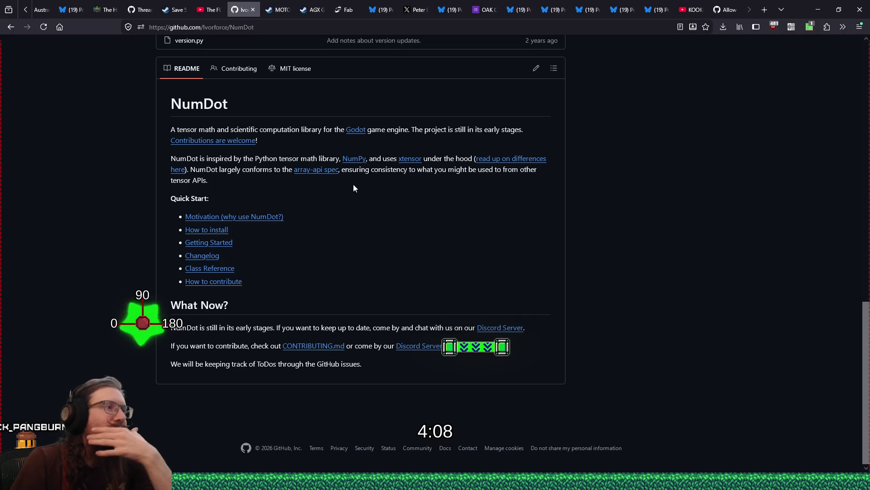
{"action": "left_click_drag", "start_coordinate": [240, 10], "coordinate": [738, 13]}
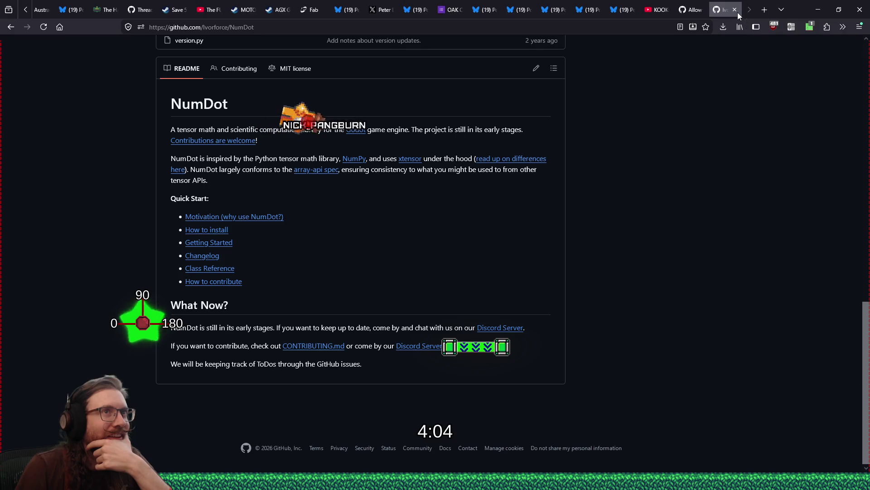
{"action": "key", "text": "Home"}
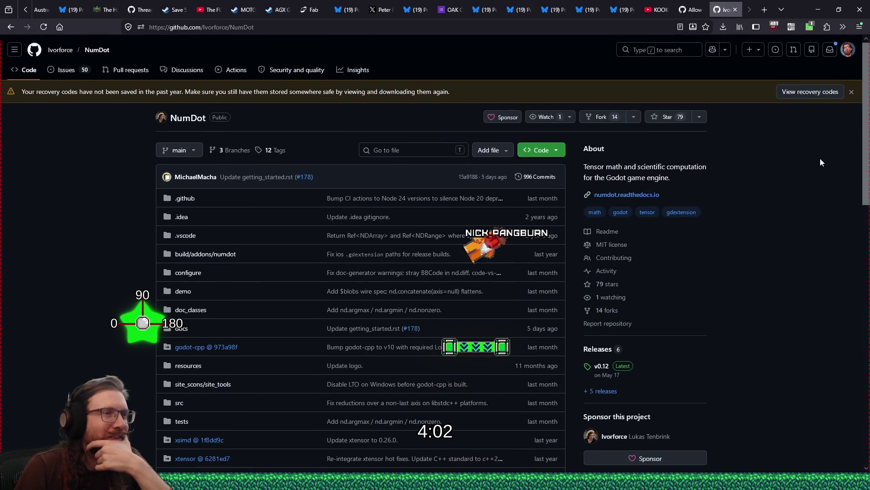
{"action": "scroll", "coordinate": [718, 347], "scroll_direction": "down", "scroll_amount": 5}
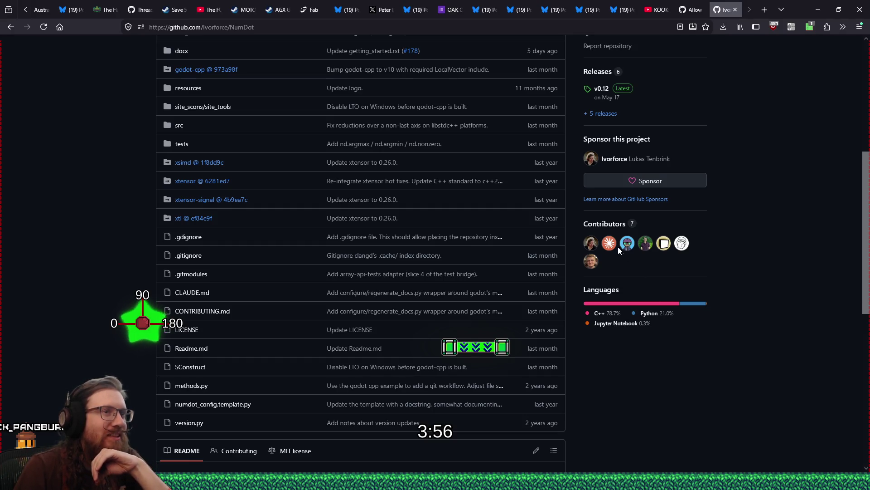
{"action": "mouse_move", "coordinate": [612, 246]}
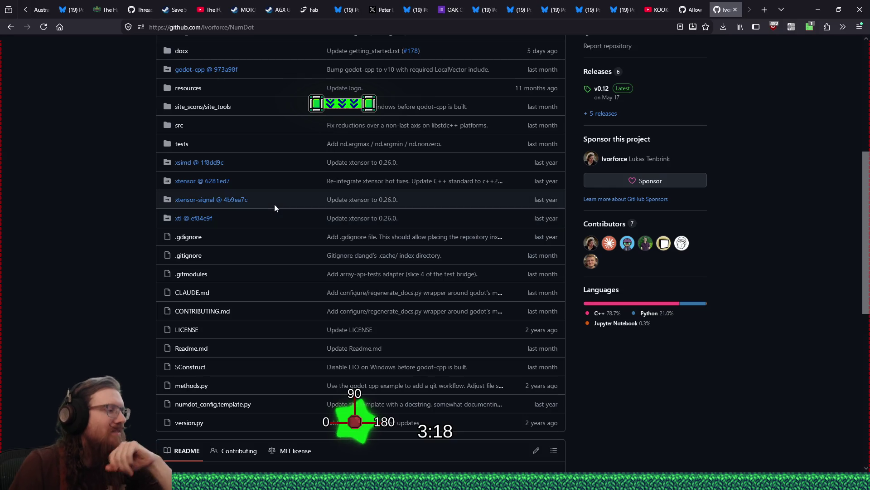
{"action": "key", "text": "super+r"}
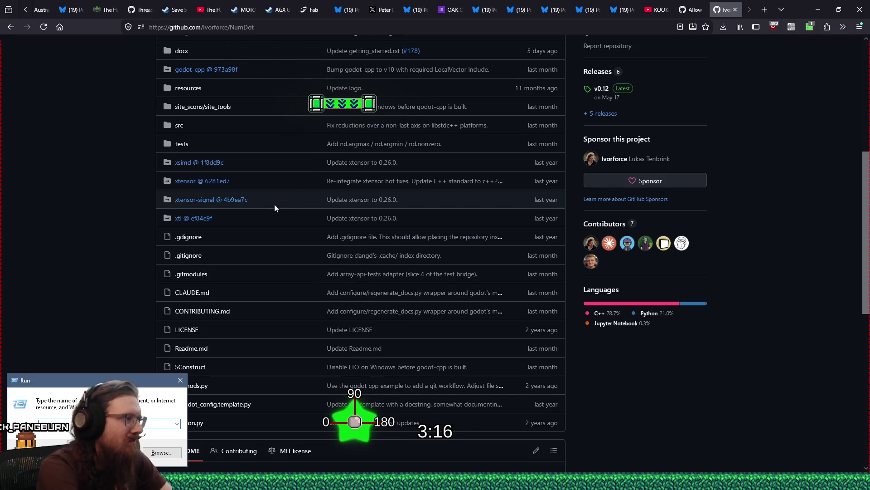
Open E:\programs\godot in File Explorer via the Run dialog.
{"action": "type", "text": "e:\\projects\\g"}
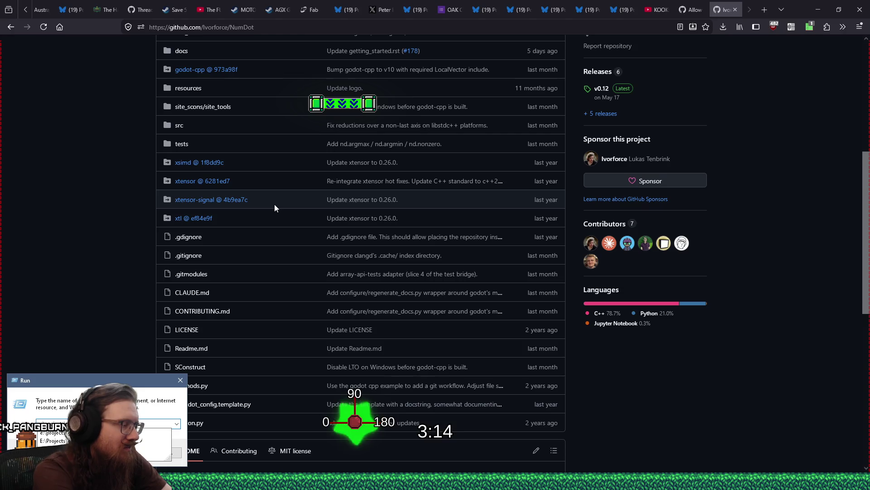
{"action": "type", "text": "odot\\"}
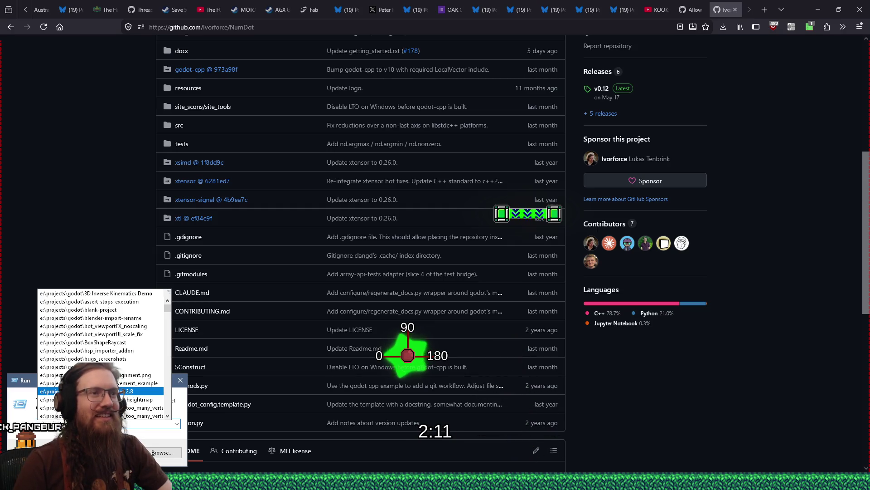
{"action": "left_click", "coordinate": [48, 434]}
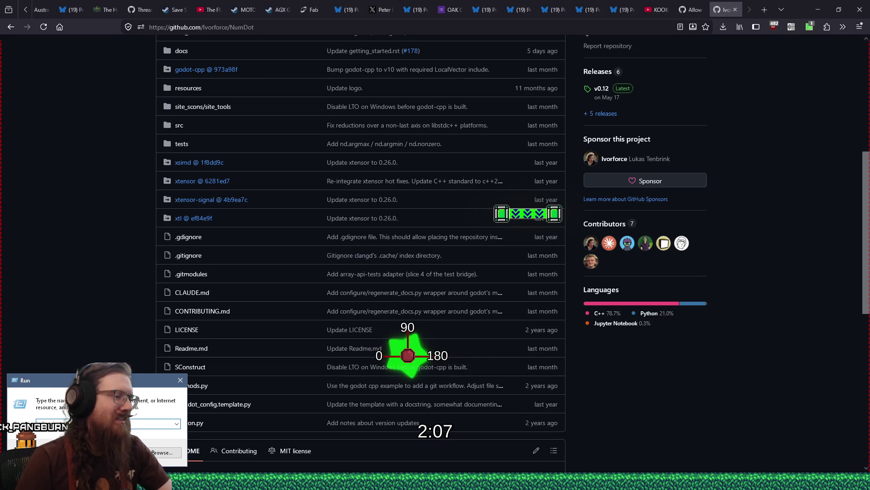
{"action": "type", "text": "e:\\programs"}
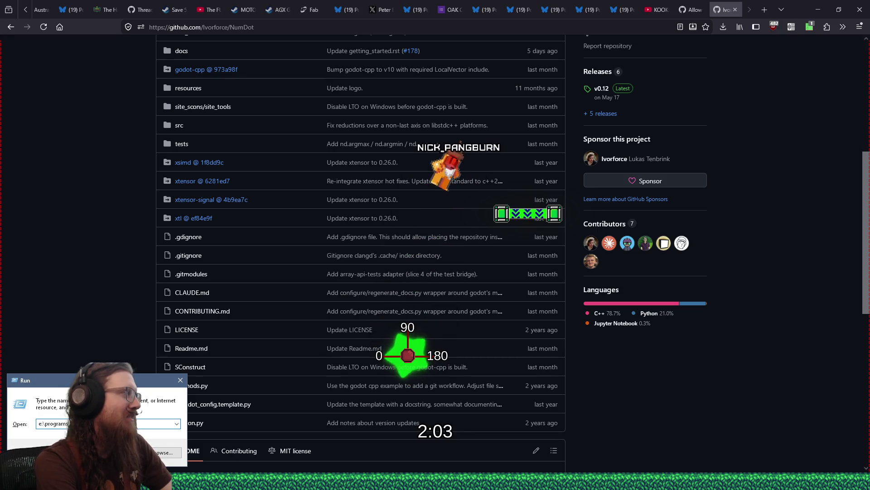
{"action": "type", "text": "\\"}
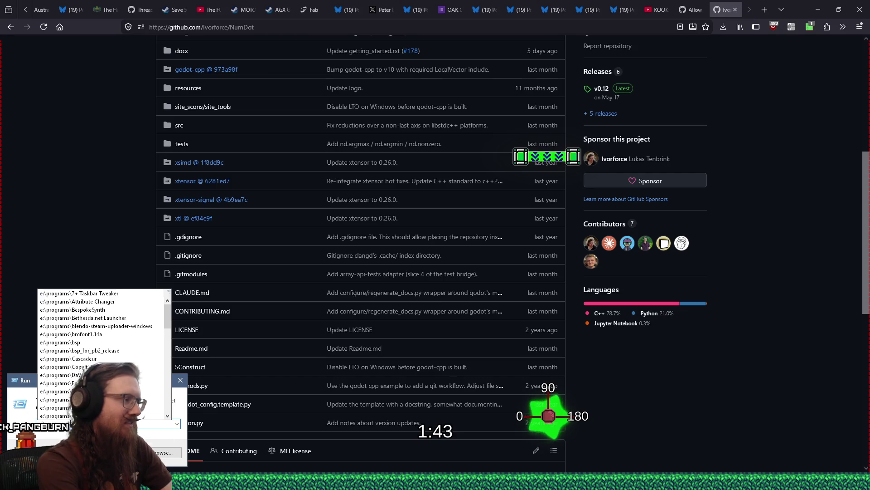
{"action": "key", "text": "Escape"}
{"action": "type", "text": "g"}
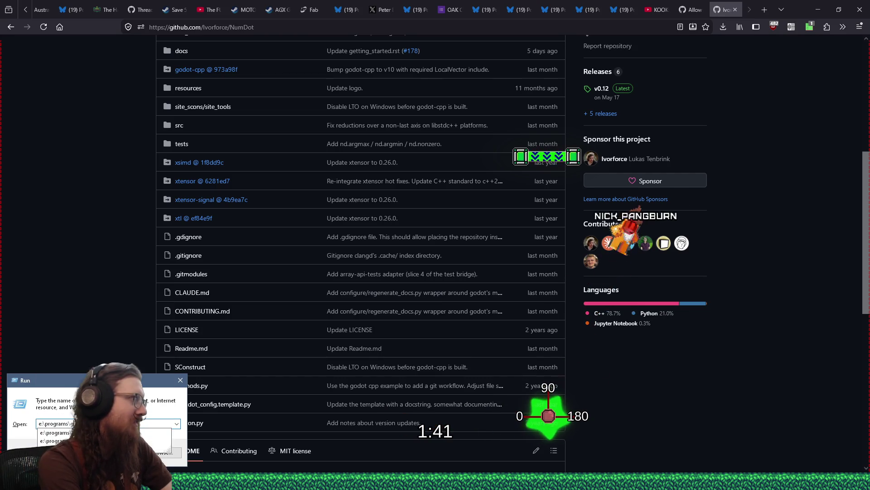
{"action": "key", "text": "Return"}
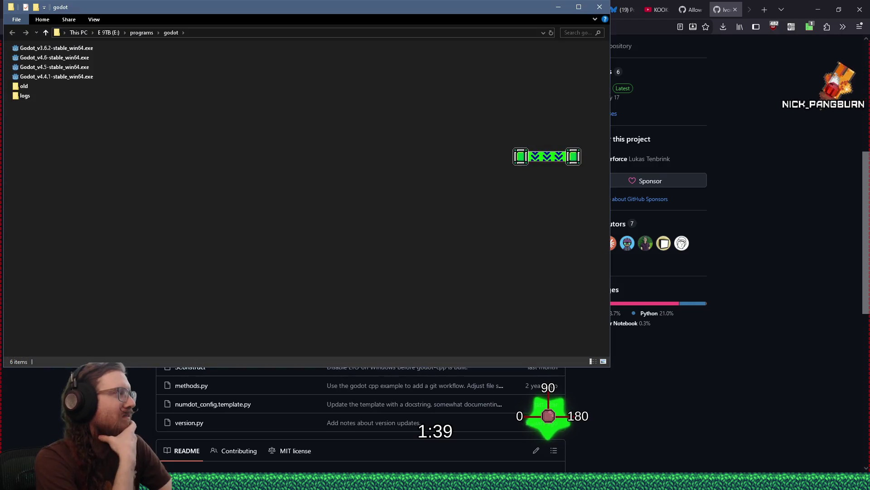
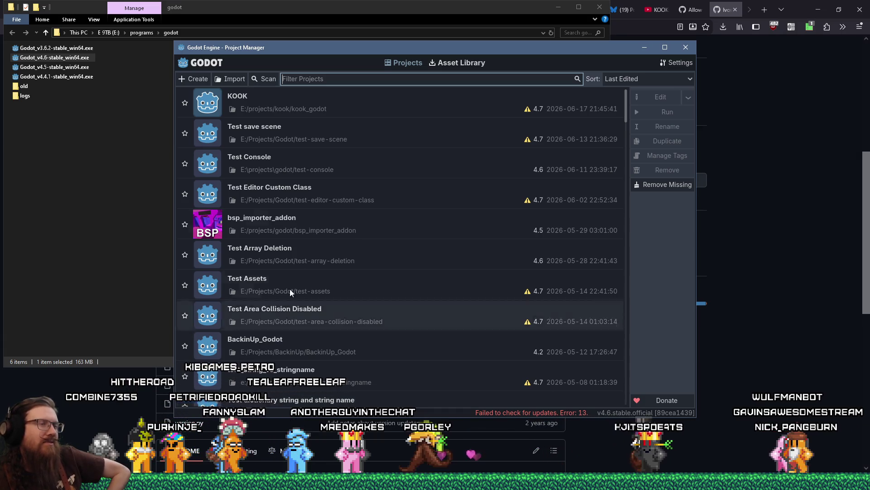
Drag the Project Manager window into position on screen.
{"action": "left_click_drag", "start_coordinate": [461, 50], "coordinate": [503, 55]}
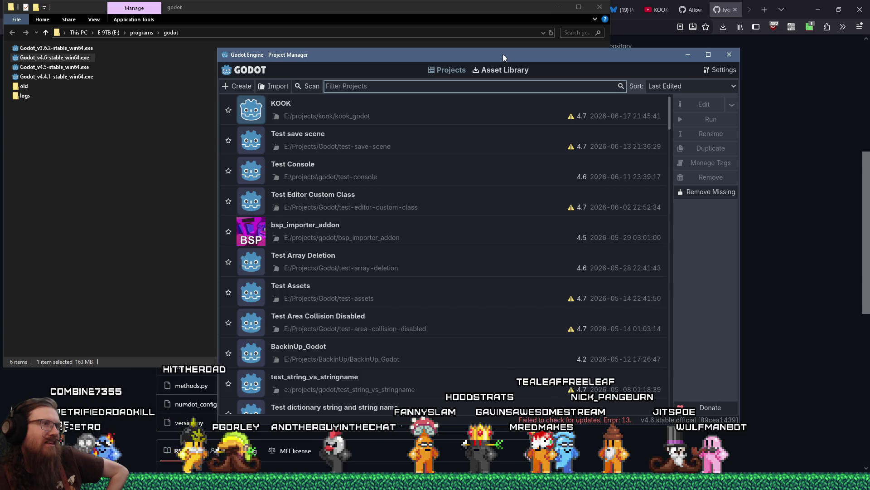
{"action": "mouse_move", "coordinate": [502, 53]}
{"action": "left_mouse_down"}
{"action": "mouse_move", "coordinate": [512, 54]}
{"action": "mouse_move", "coordinate": [456, 70]}
{"action": "mouse_move", "coordinate": [489, 68]}
{"action": "left_mouse_up"}
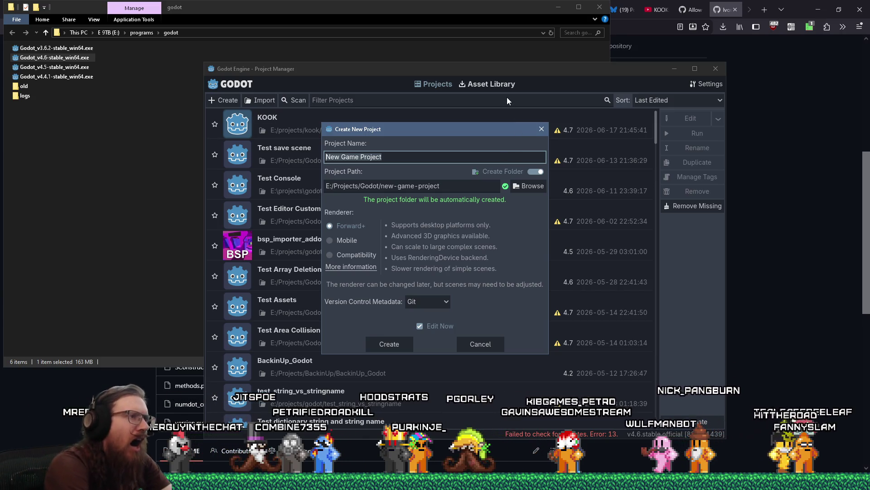
Name the new project 'Test Numdot' with the Forward+ renderer and create it.
{"action": "type", "text": "tes"}
{"action": "key", "text": "BackSpace"}
{"action": "key", "text": "BackSpace"}
{"action": "key", "text": "BackSpace"}
{"action": "type", "text": "Test Numbo"}
{"action": "key", "text": "BackSpace"}
{"action": "key", "text": "BackSpace"}
{"action": "type", "text": "dot"}
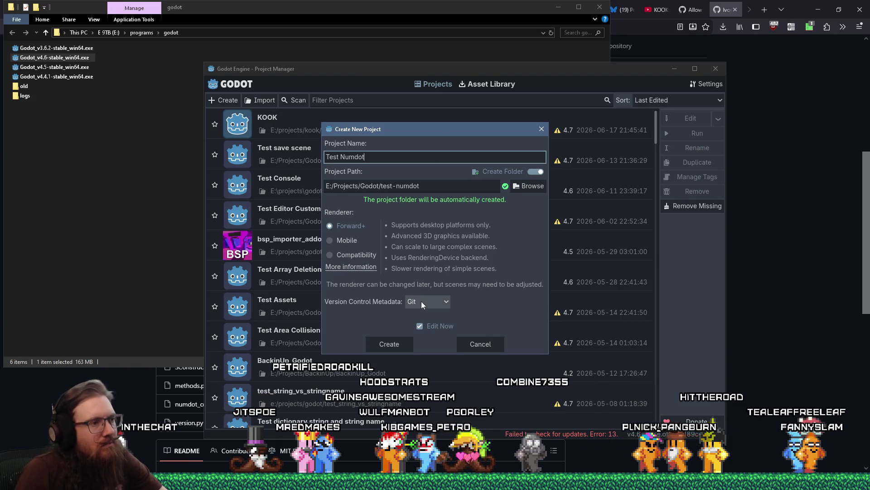
{"action": "left_click", "coordinate": [388, 343]}
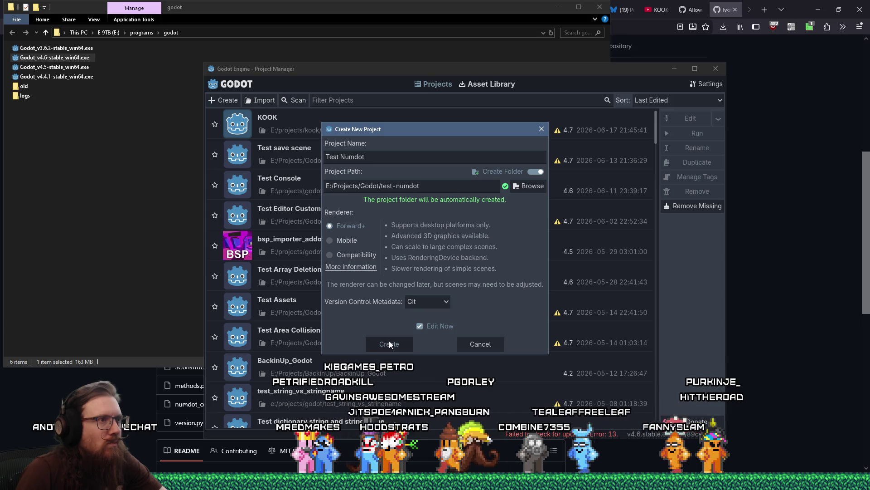
{"action": "left_click", "coordinate": [390, 343]}
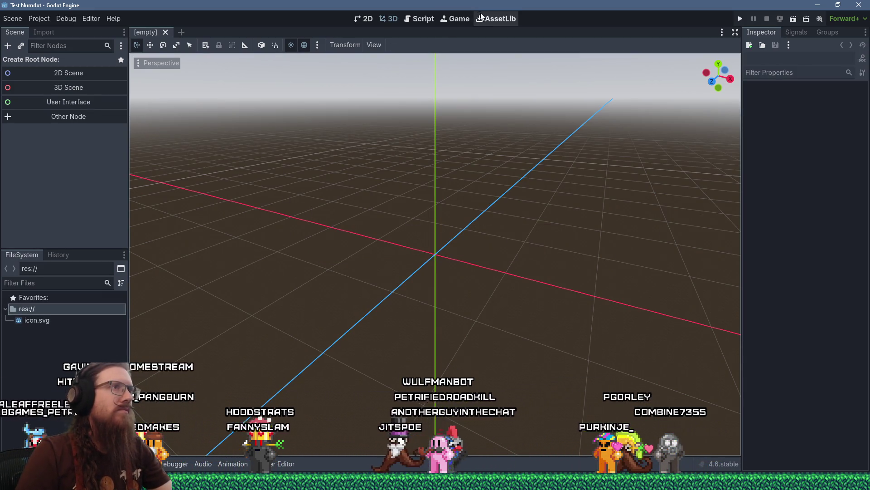
Search AssetLib for 'numdot' and download the NumDot asset.
{"action": "left_click", "coordinate": [496, 19]}
{"action": "left_click", "coordinate": [300, 45]}
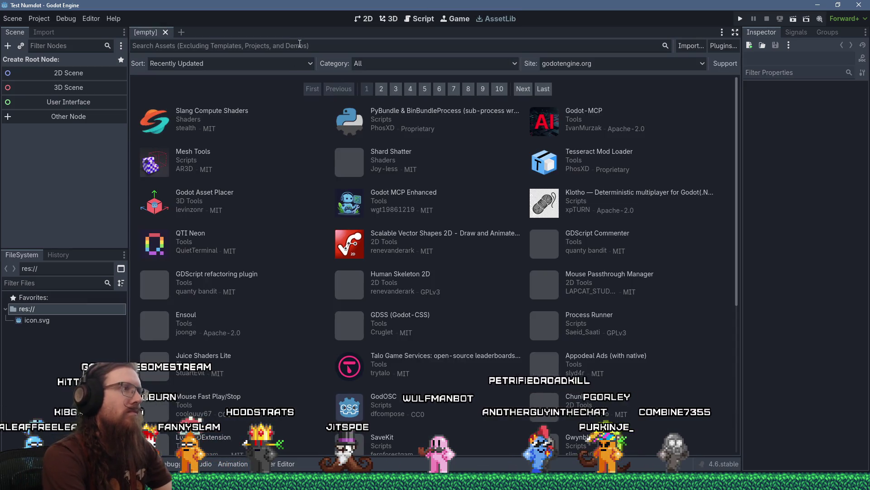
{"action": "type", "text": "numdo"}
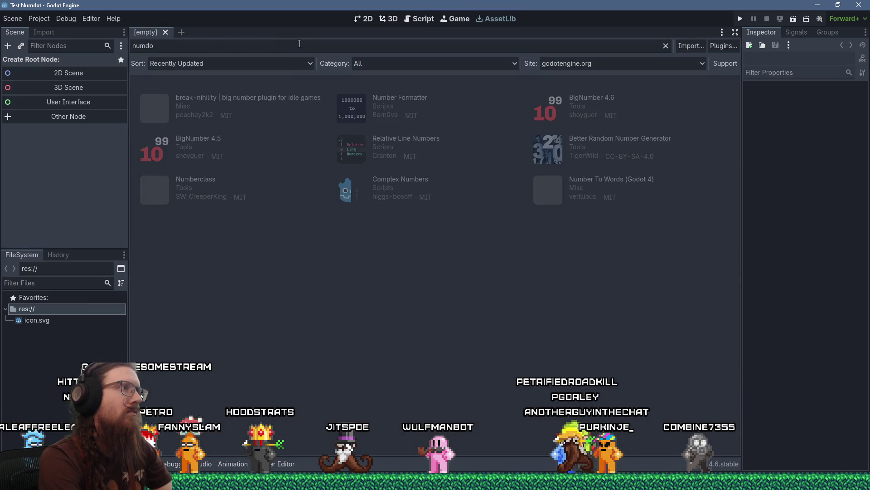
{"action": "type", "text": "t"}
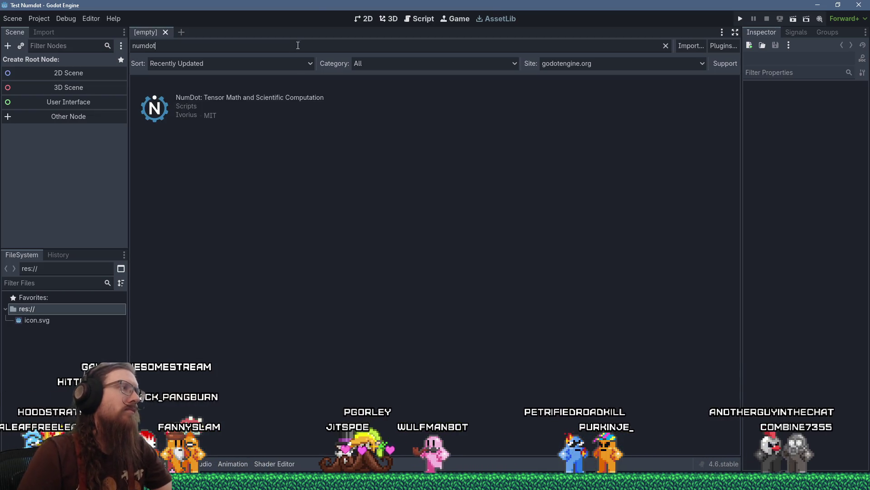
{"action": "left_click", "coordinate": [316, 99]}
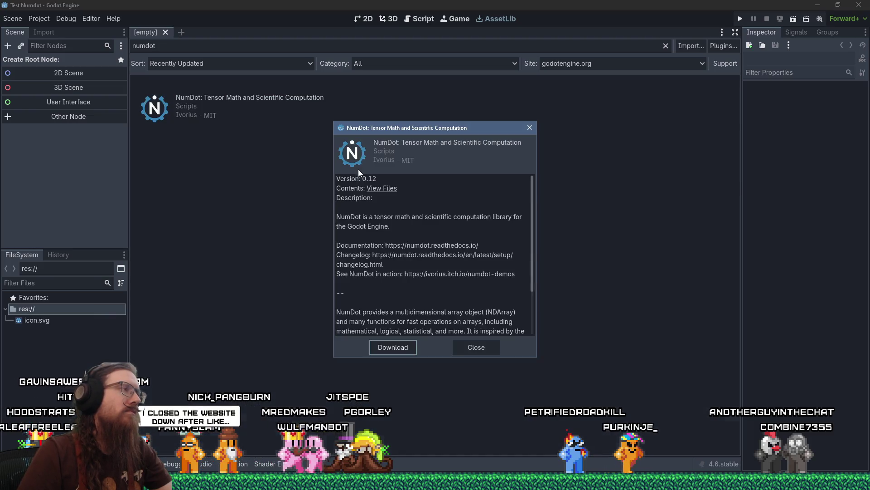
{"action": "scroll", "coordinate": [497, 280], "scroll_direction": "down", "scroll_amount": 3}
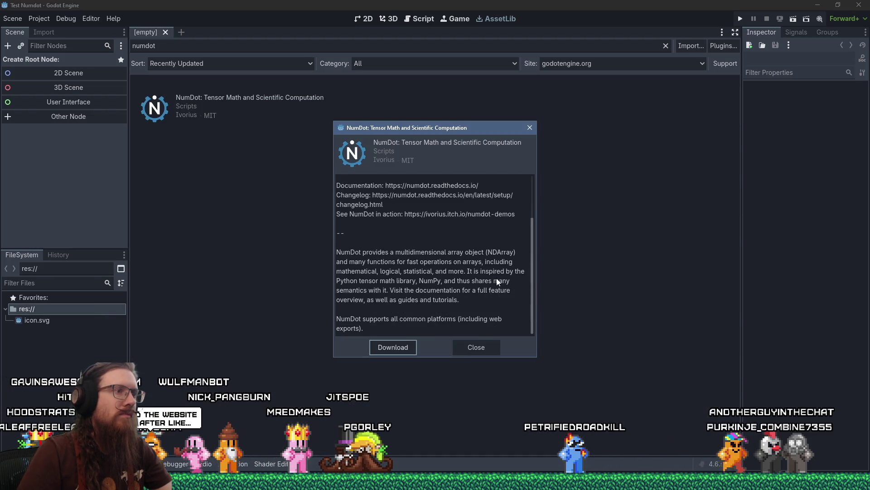
{"action": "left_click", "coordinate": [405, 349]}
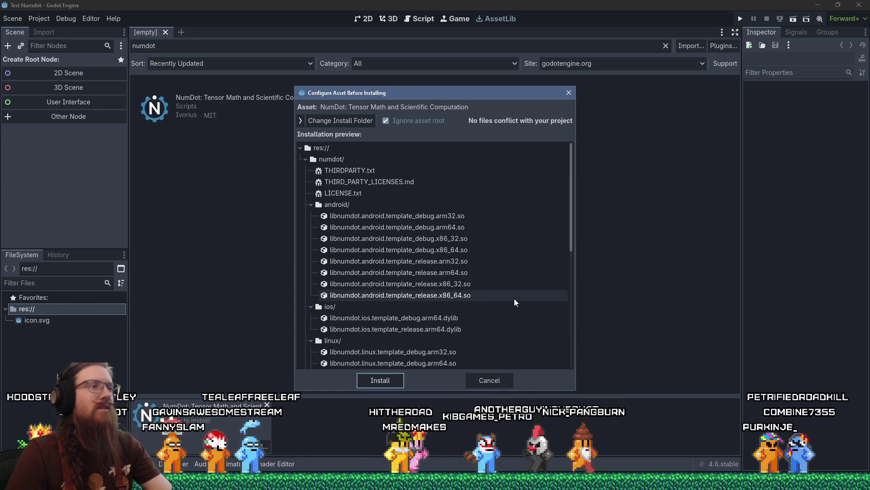
Compare the install tree with and without the asset root, leaving 'Ignore asset root' unchecked.
{"action": "mouse_move", "coordinate": [570, 239]}
{"action": "left_mouse_down"}
{"action": "mouse_move", "coordinate": [575, 361]}
{"action": "mouse_move", "coordinate": [562, 317]}
{"action": "mouse_move", "coordinate": [570, 198]}
{"action": "left_mouse_up"}
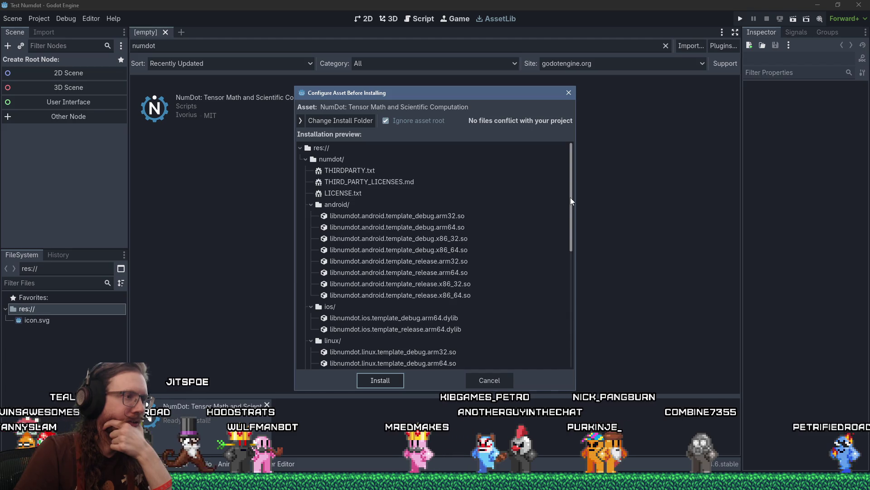
{"action": "scroll", "coordinate": [574, 247], "scroll_direction": "down", "scroll_amount": 1}
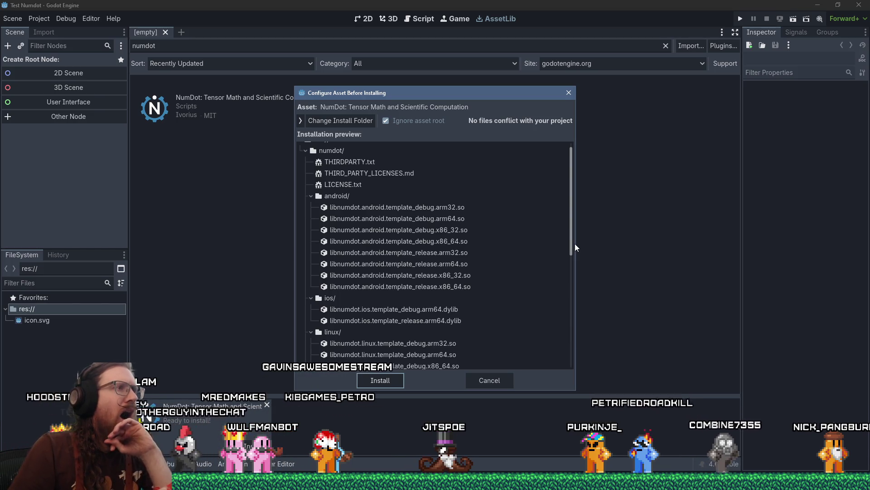
{"action": "left_click", "coordinate": [385, 121]}
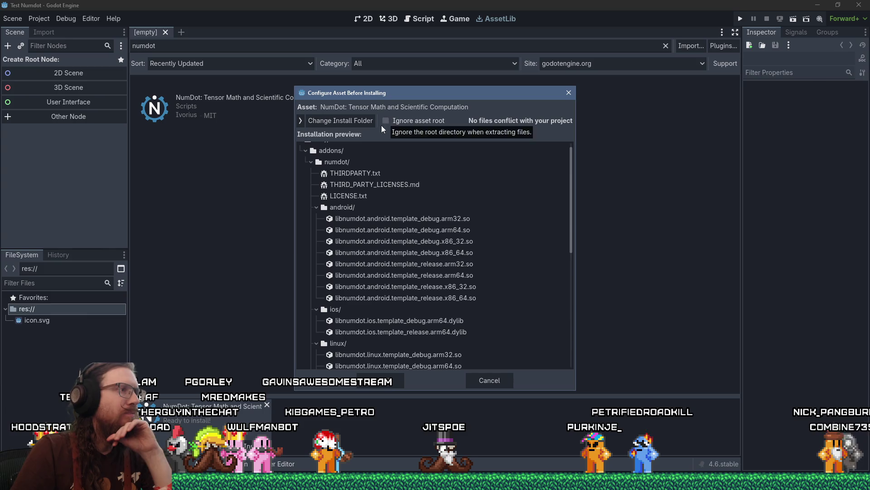
{"action": "left_click", "coordinate": [305, 150]}
{"action": "left_click", "coordinate": [305, 159]}
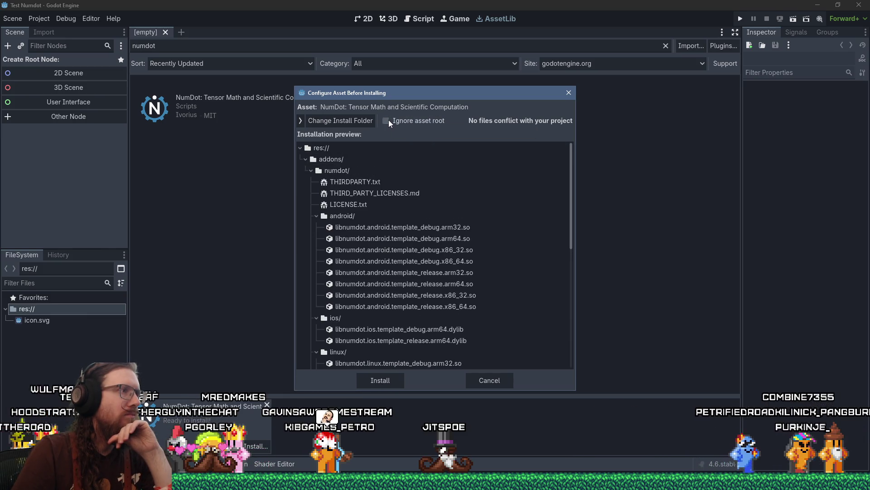
{"action": "left_click", "coordinate": [386, 121]}
{"action": "left_click", "coordinate": [305, 159]}
{"action": "left_click", "coordinate": [306, 159]}
{"action": "left_click", "coordinate": [385, 121]}
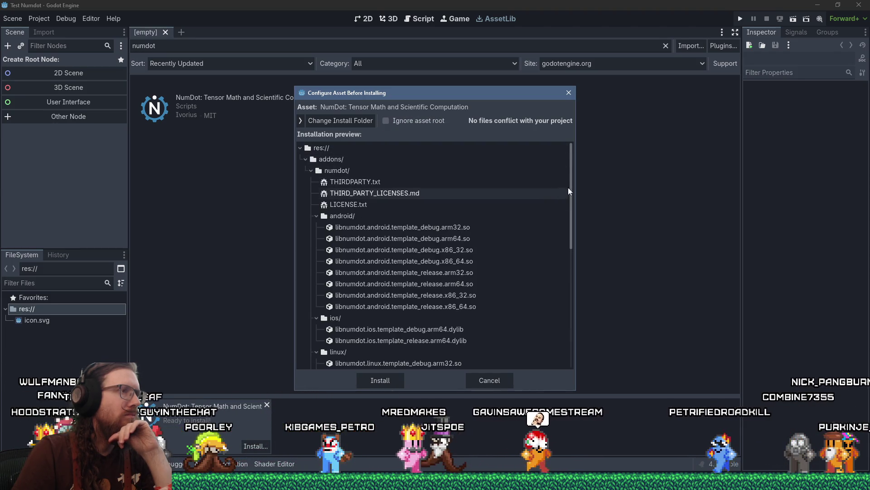
Install NumDot under addons/numdot and dismiss the success message.
{"action": "left_click_drag", "start_coordinate": [569, 188], "coordinate": [564, 330]}
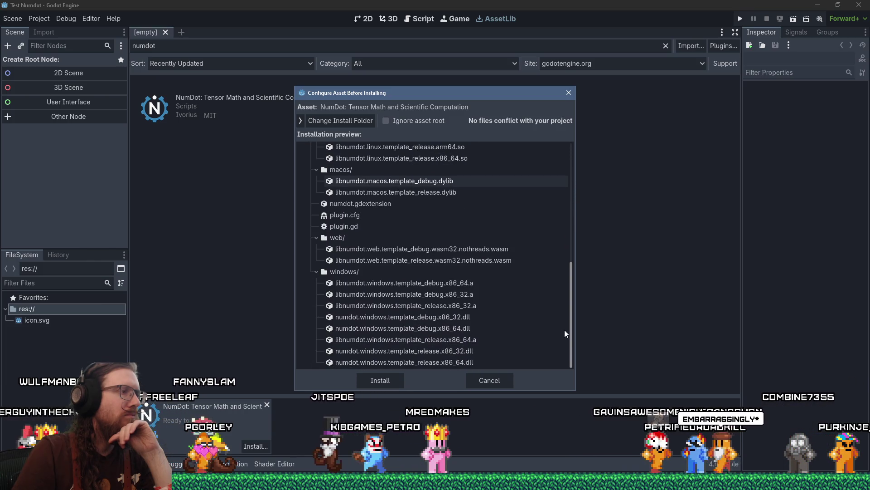
{"action": "left_click", "coordinate": [389, 383]}
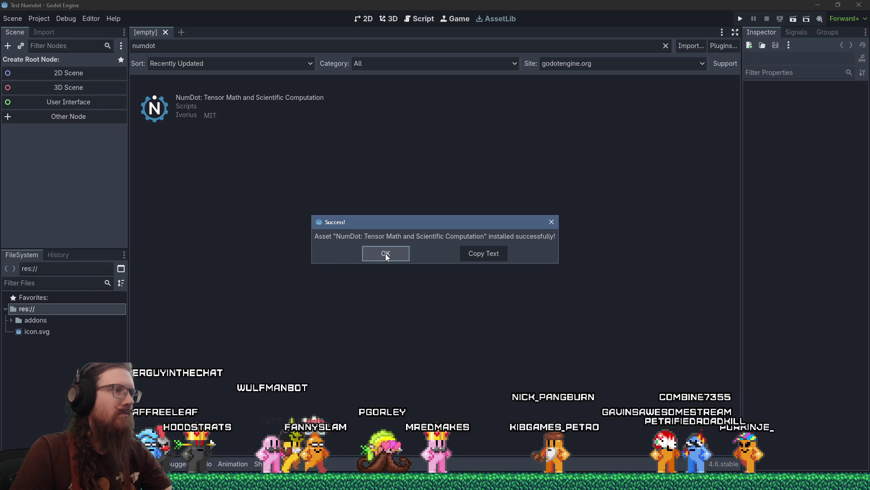
{"action": "left_click", "coordinate": [386, 254]}
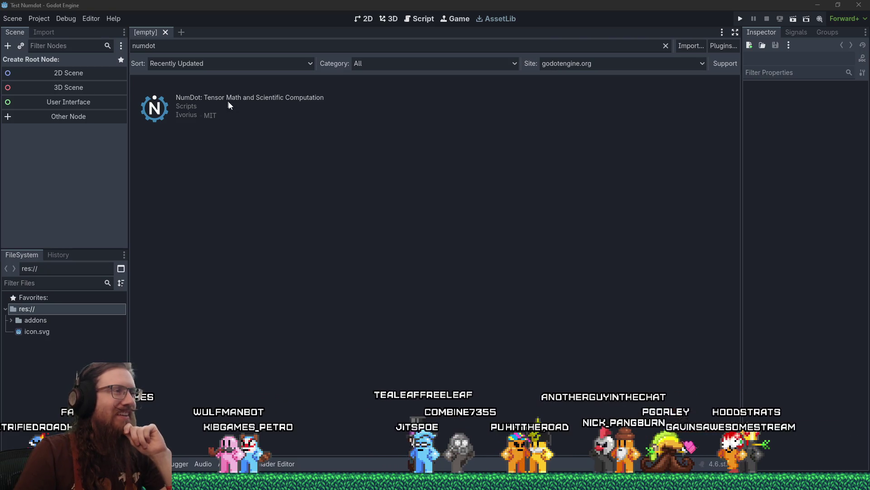
Open the Project menu to reach the project settings.
{"action": "left_click", "coordinate": [39, 18]}
Enable the NumDot plugin in the Plugins tab of Project Settings, then close it.
{"action": "left_click", "coordinate": [40, 21]}
{"action": "left_click", "coordinate": [39, 22]}
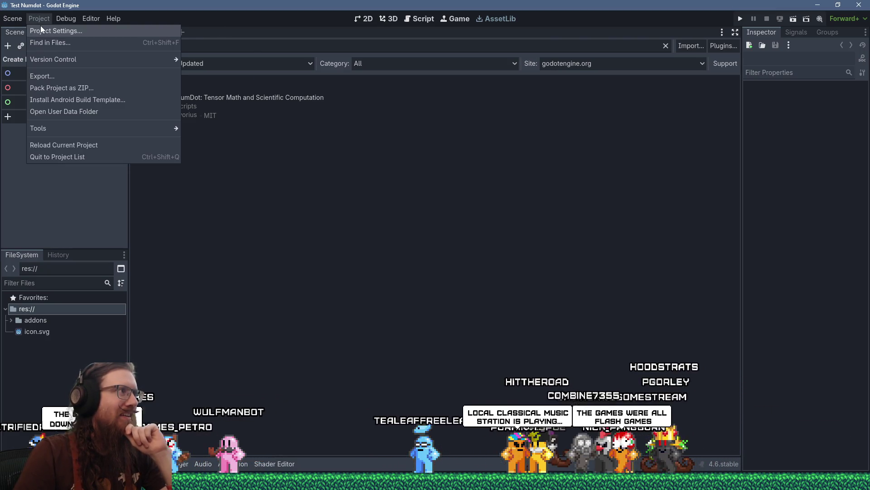
{"action": "left_click", "coordinate": [42, 28]}
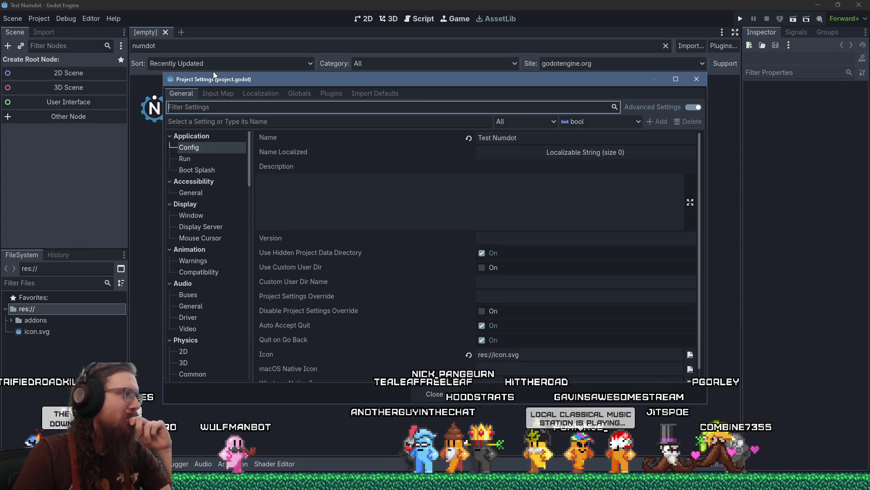
{"action": "left_click", "coordinate": [310, 92]}
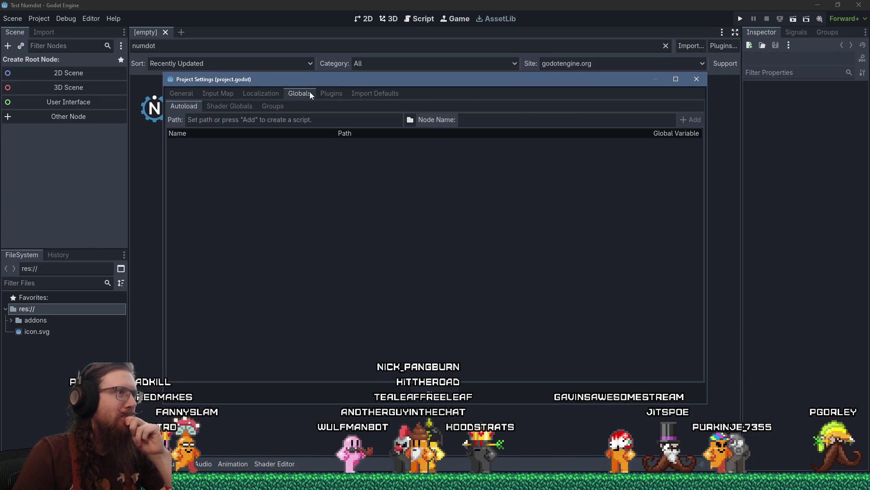
{"action": "left_click", "coordinate": [327, 95]}
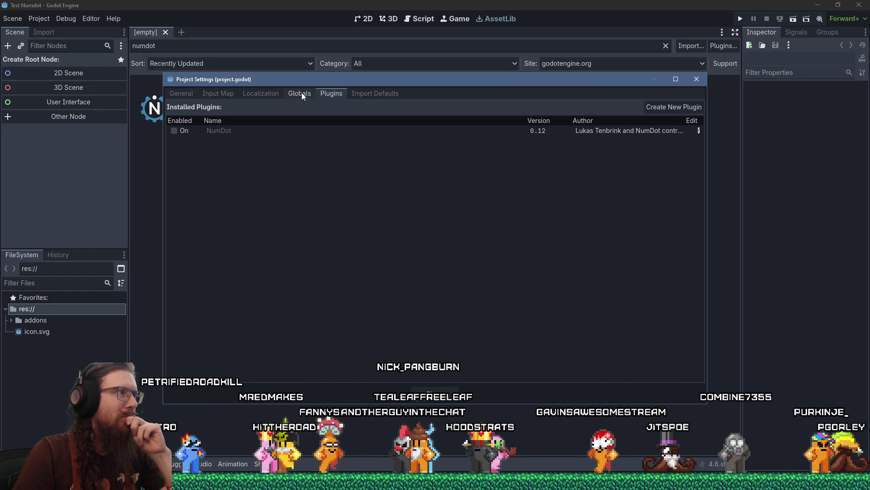
{"action": "left_click", "coordinate": [175, 131]}
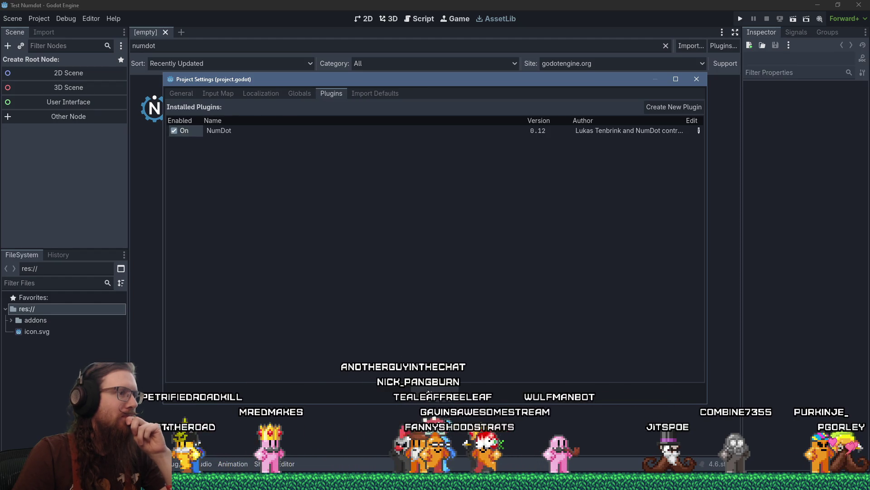
{"action": "left_click", "coordinate": [429, 391]}
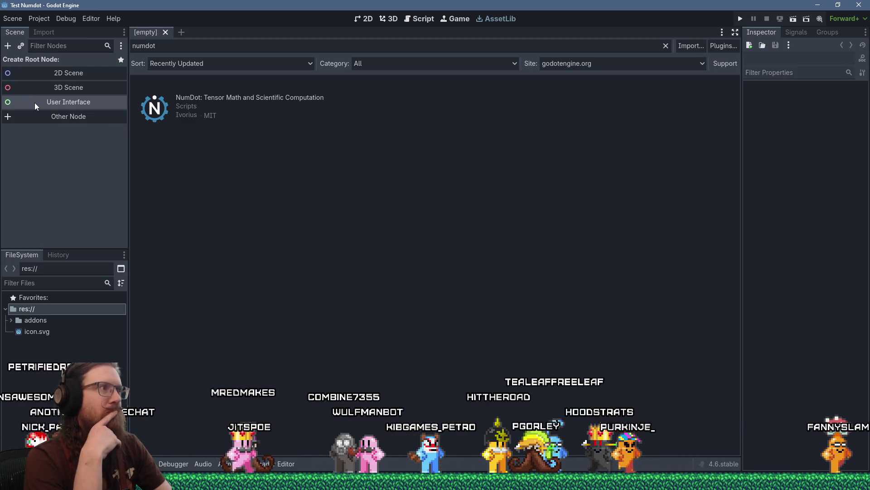
Create a 3D scene root named World and save it as world.tscn.
{"action": "key", "text": "alt+Tab"}
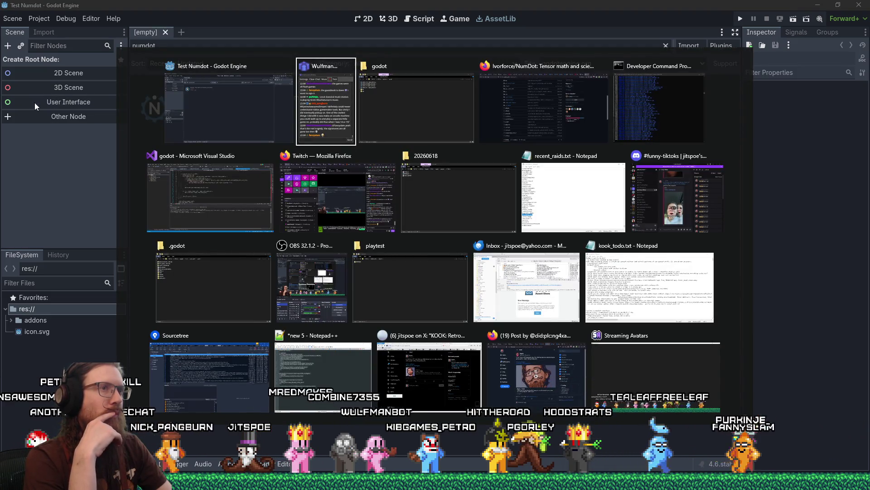
{"action": "key", "text": "alt+shift+Tab"}
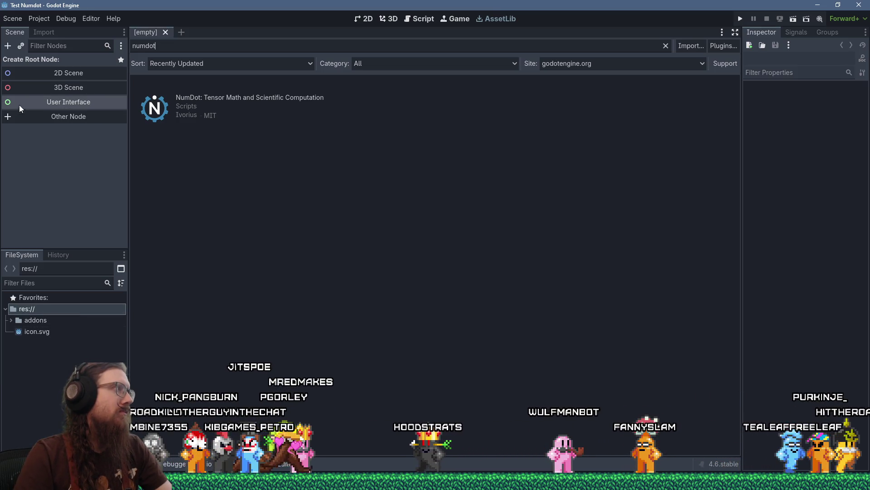
{"action": "left_click", "coordinate": [53, 89]}
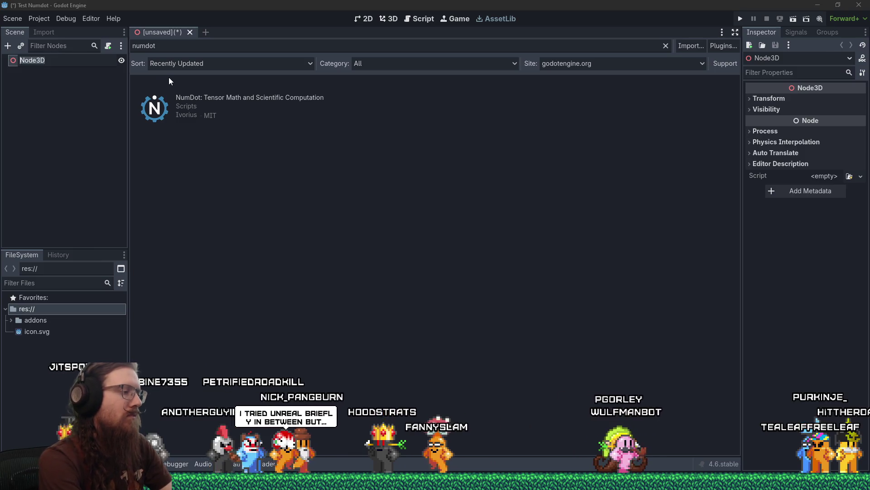
{"action": "type", "text": "World"}
{"action": "key", "text": "Return"}
{"action": "key", "text": "ctrl+s"}
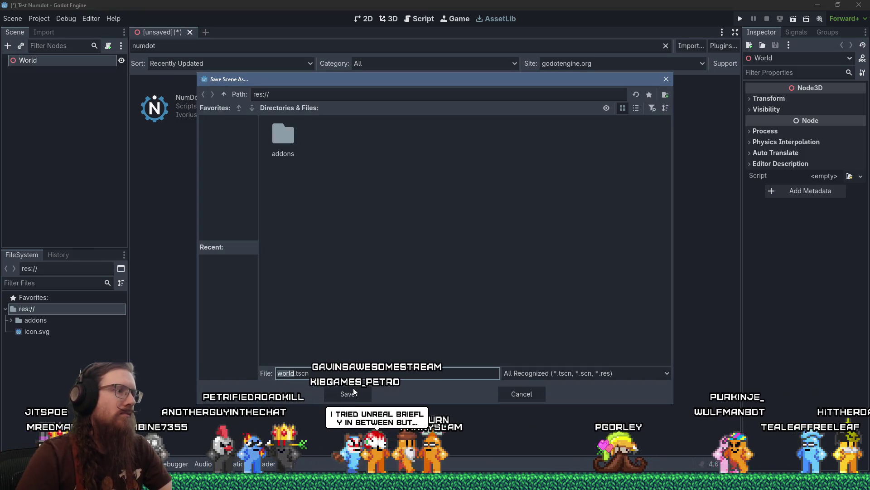
{"action": "key", "text": "Return"}
In the 3D view, add a MeshInstance3D child under World.
{"action": "left_click", "coordinate": [390, 20]}
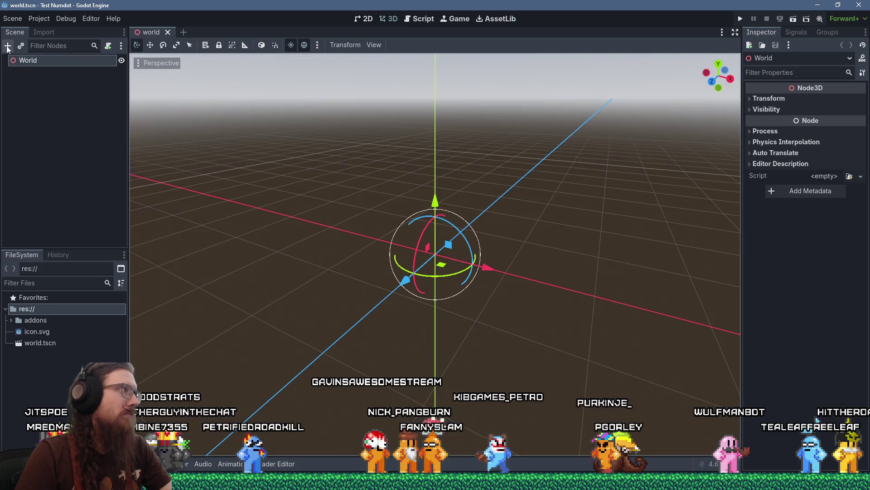
{"action": "left_click", "coordinate": [7, 47]}
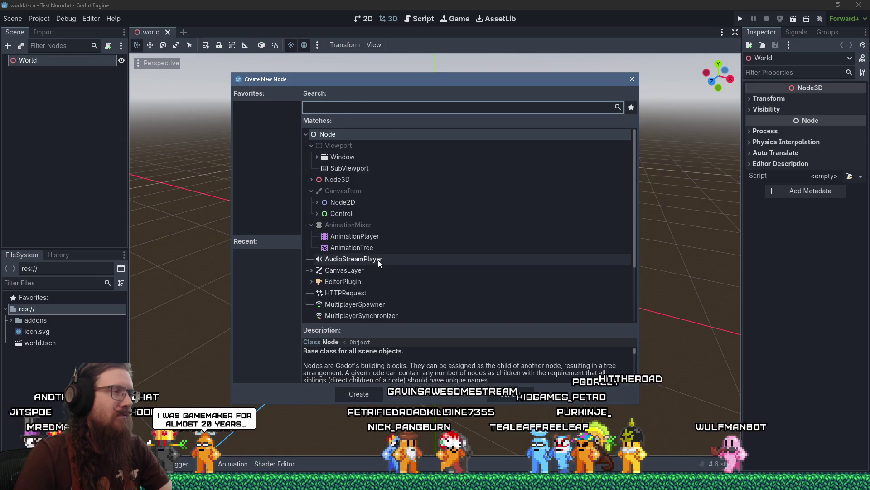
{"action": "scroll", "coordinate": [379, 259], "scroll_direction": "down", "scroll_amount": 2}
{"action": "scroll", "coordinate": [378, 259], "scroll_direction": "up", "scroll_amount": 2}
{"action": "scroll", "coordinate": [365, 238], "scroll_direction": "down", "scroll_amount": 3}
{"action": "scroll", "coordinate": [365, 239], "scroll_direction": "up", "scroll_amount": 3}
{"action": "type", "text": "mesh"}
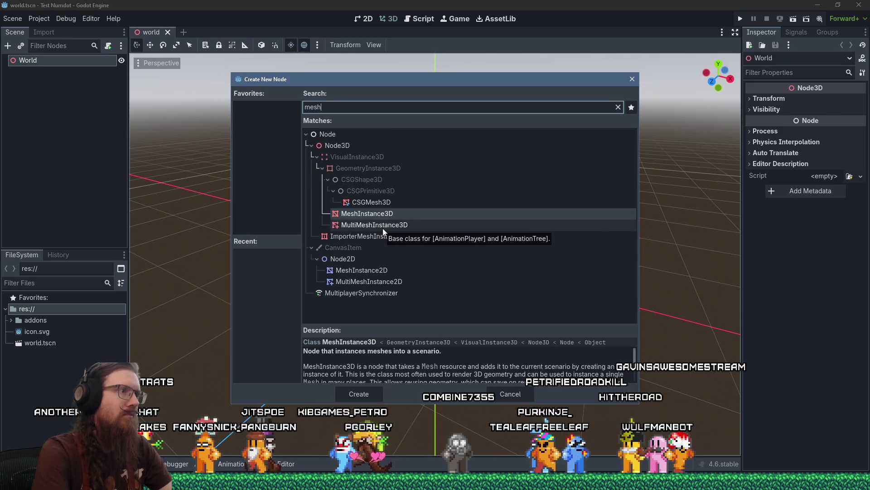
{"action": "double_click", "coordinate": [387, 215]}
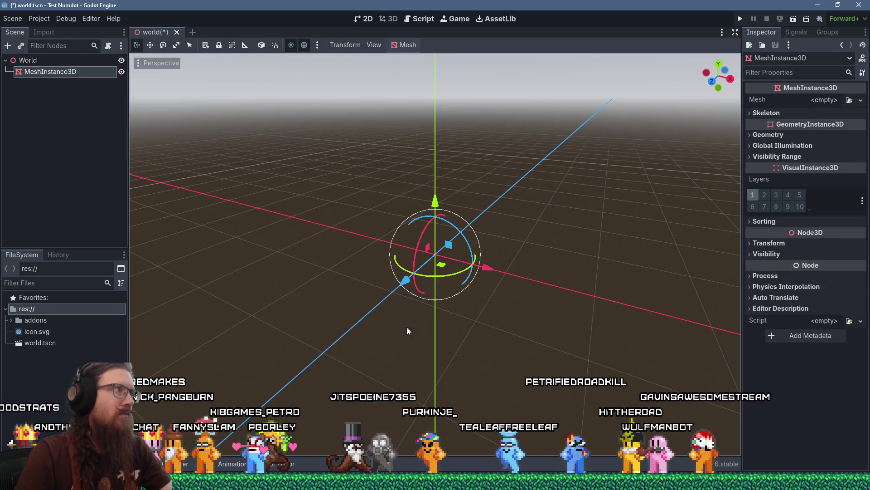
Look at the MeshInstance3D's mesh type list and close it without choosing a mesh.
{"action": "left_click", "coordinate": [777, 113]}
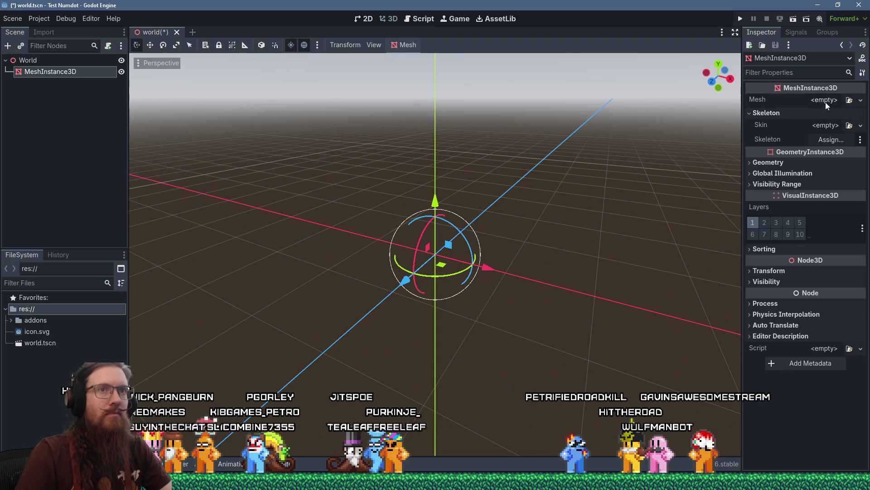
{"action": "left_click", "coordinate": [825, 100]}
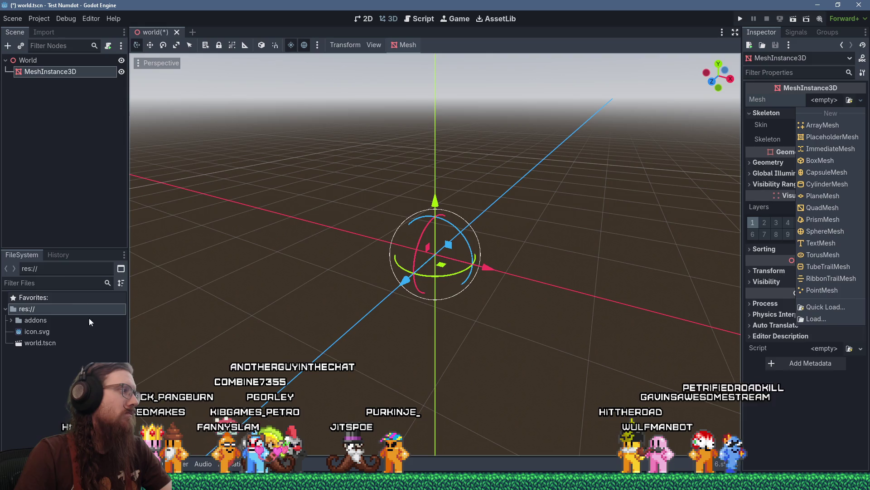
{"action": "left_click", "coordinate": [22, 278]}
{"action": "left_click", "coordinate": [12, 18]}
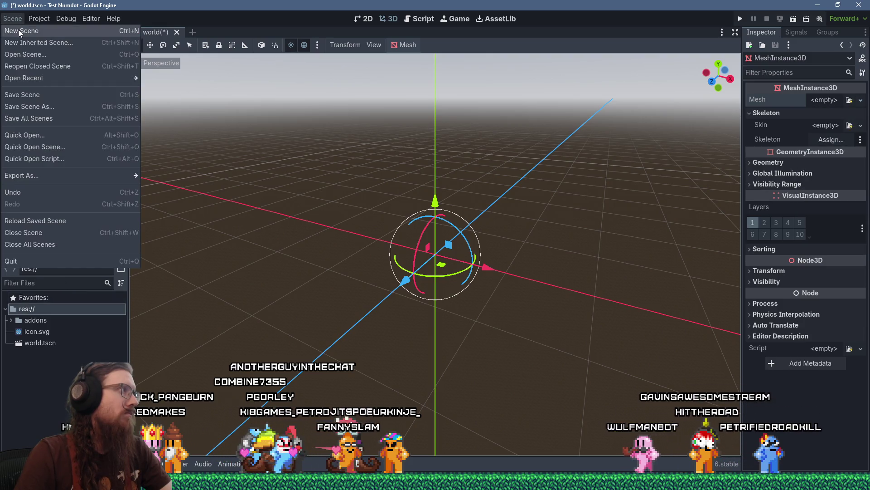
Start a new scene with a StaticBody3D root renamed Box.
{"action": "left_click", "coordinate": [28, 29]}
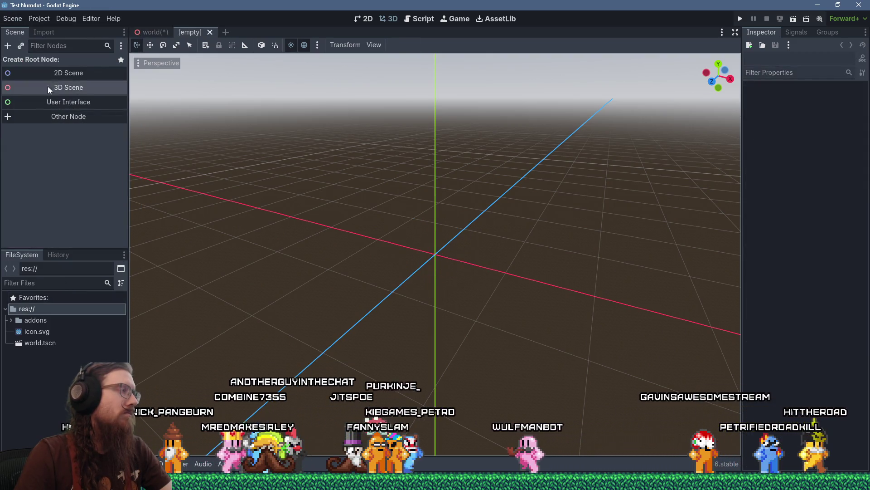
{"action": "left_click", "coordinate": [68, 118]}
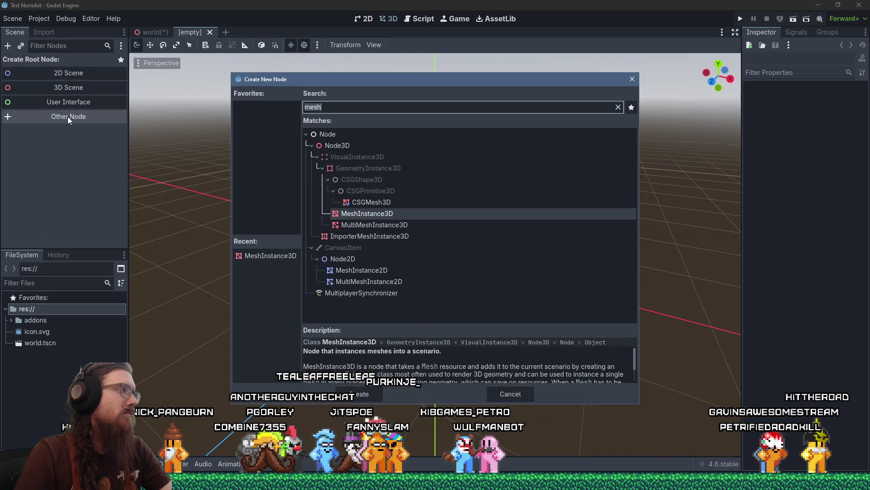
{"action": "type", "text": "static"}
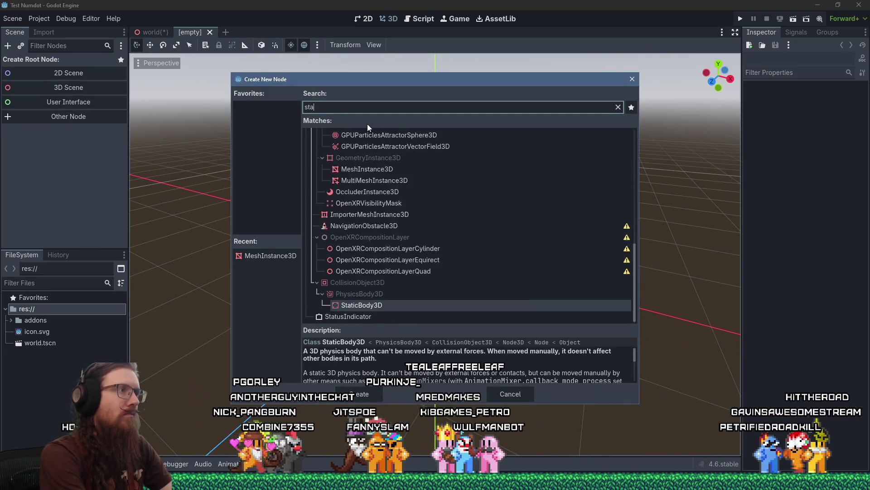
{"action": "key", "text": "Return"}
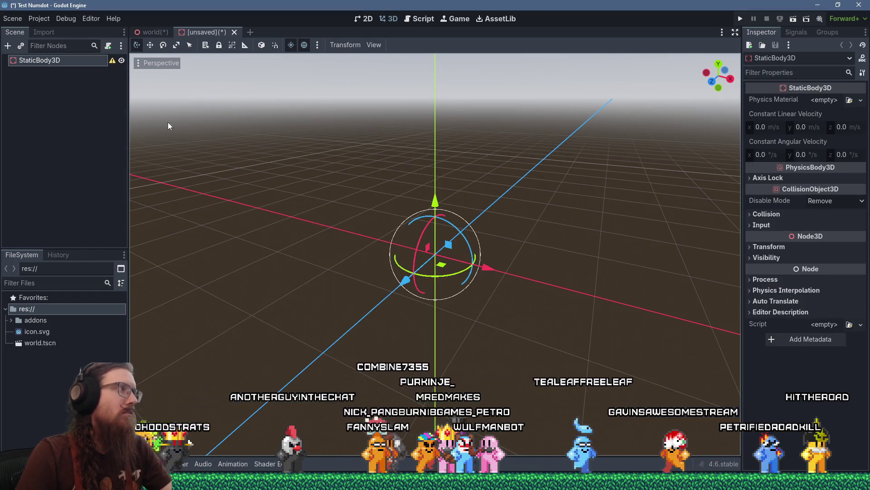
{"action": "left_click", "coordinate": [71, 60]}
{"action": "type", "text": "Box"}
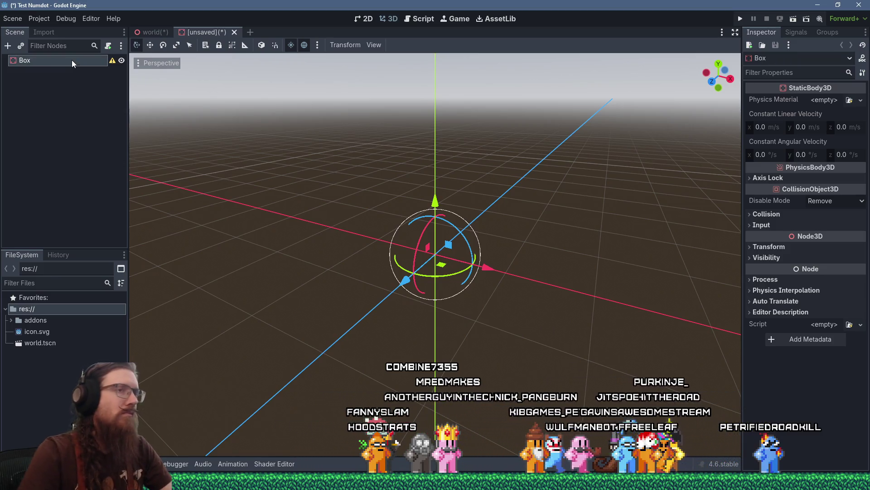
{"action": "key", "text": "Return"}
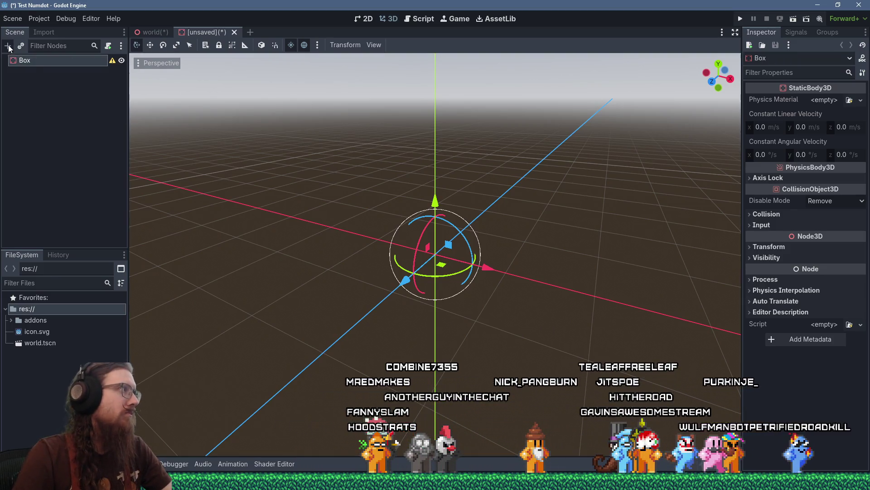
Add a CollisionShape3D child to Box with a BoxShape3D shape.
{"action": "left_click", "coordinate": [9, 47]}
{"action": "type", "text": "collisionsha"}
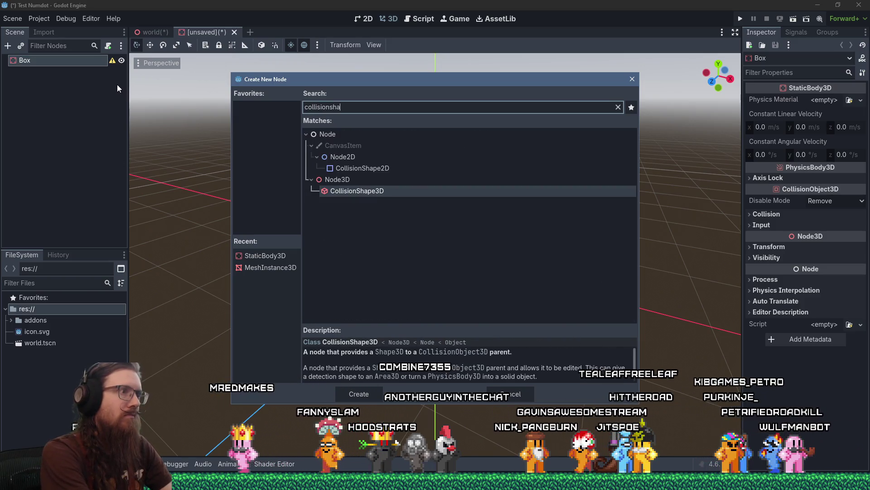
{"action": "key", "text": "Return"}
{"action": "left_click", "coordinate": [830, 101]}
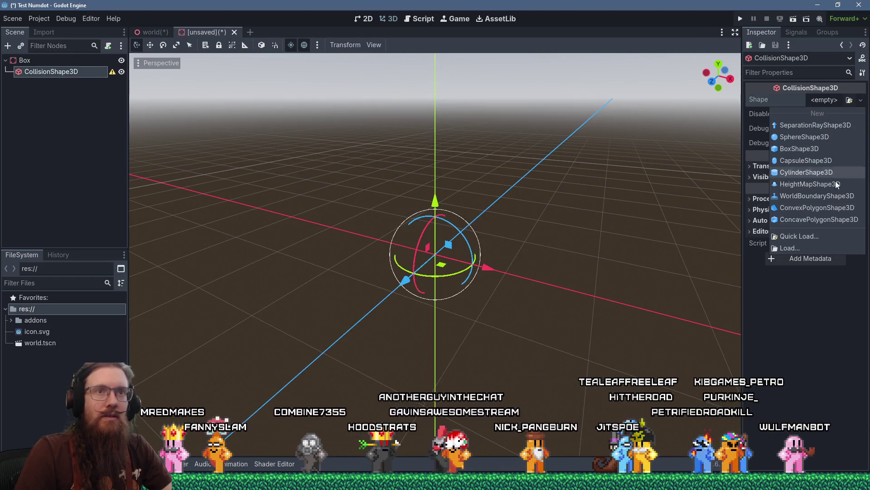
{"action": "left_click", "coordinate": [814, 149]}
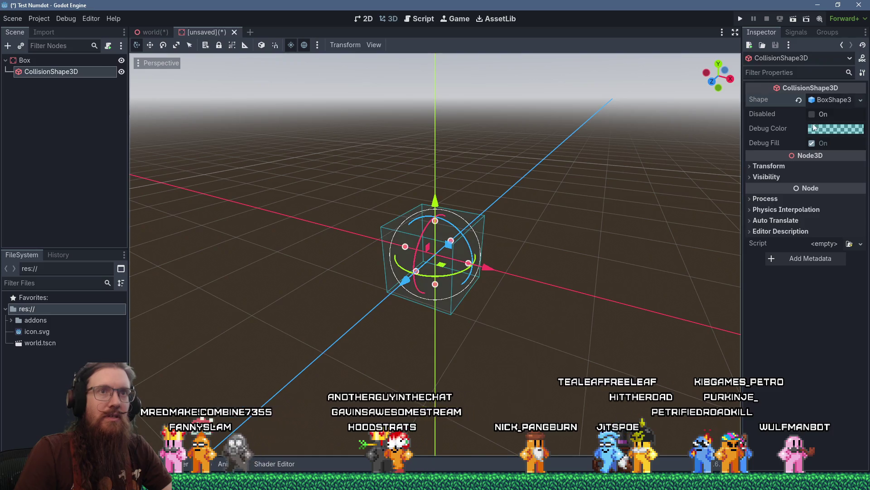
Add a MeshInstance3D child to Box using a BoxMesh cube.
{"action": "left_click", "coordinate": [24, 60]}
{"action": "left_click", "coordinate": [8, 45]}
{"action": "type", "text": "meshinst"}
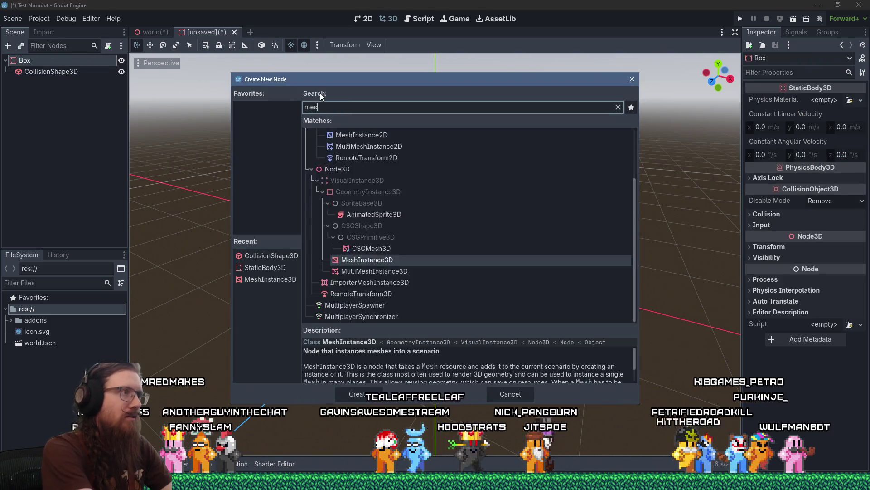
{"action": "key", "text": "Return"}
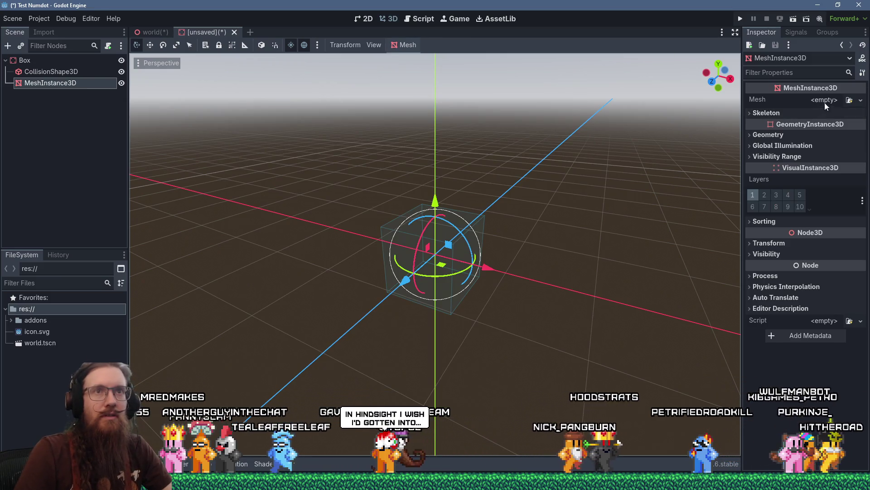
{"action": "left_click", "coordinate": [825, 101]}
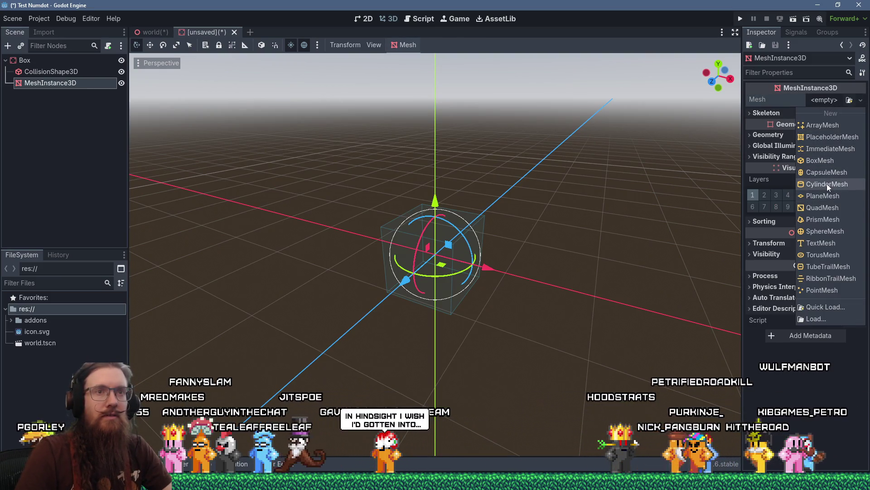
{"action": "left_click", "coordinate": [827, 162]}
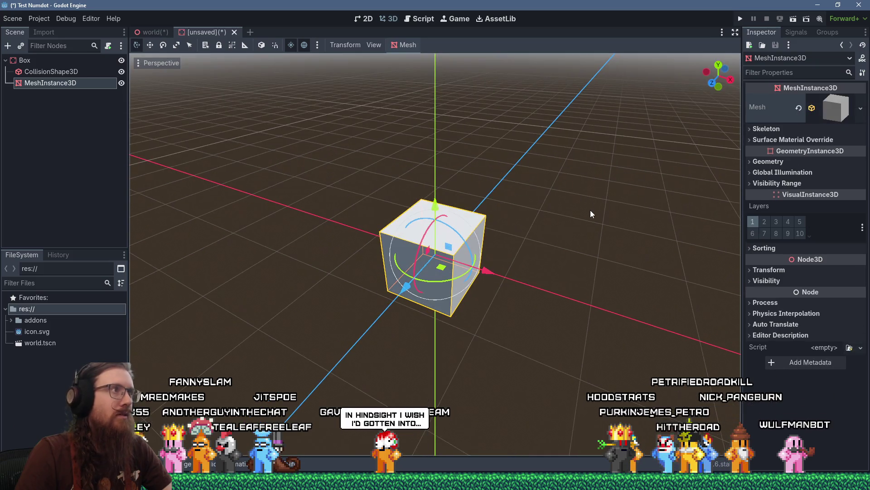
Save the scene as box.tscn.
{"action": "key", "text": "ctrl+s"}
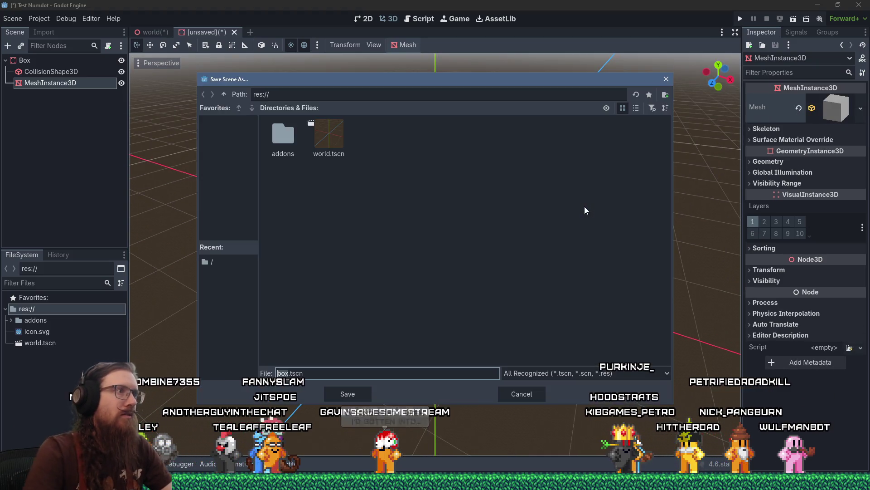
{"action": "left_click", "coordinate": [341, 393]}
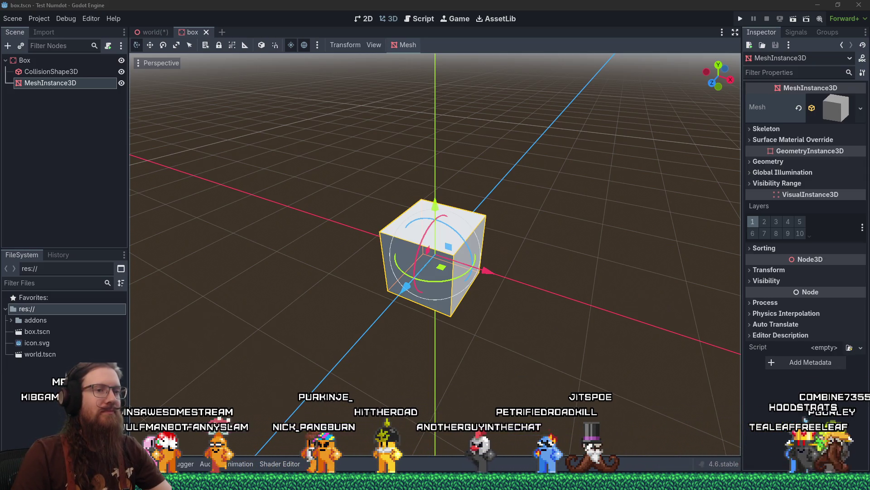
{"action": "key", "text": "alt+Tab"}
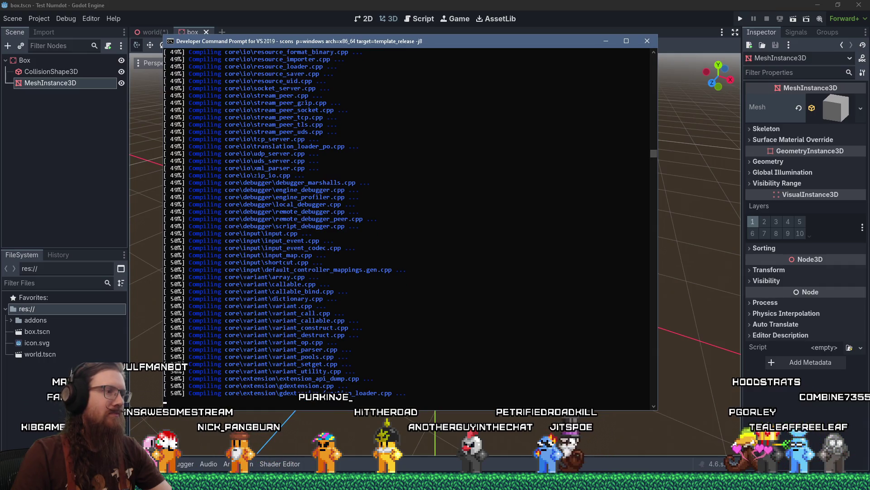
Leave the compiling command prompt and bring the Godot editor back to focus.
{"action": "key", "text": "alt+Tab"}
{"action": "left_click", "coordinate": [589, 4]}
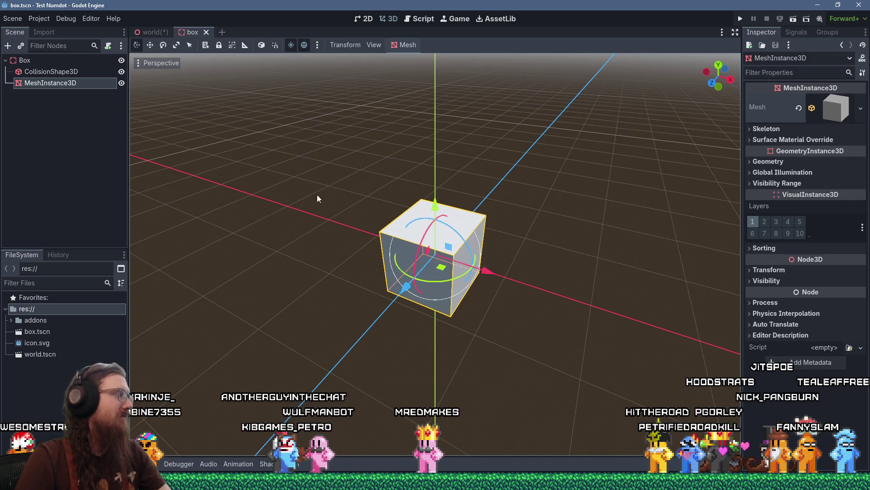
In the world scene, add a box.tscn instance as a child of World.
{"action": "left_click", "coordinate": [158, 32]}
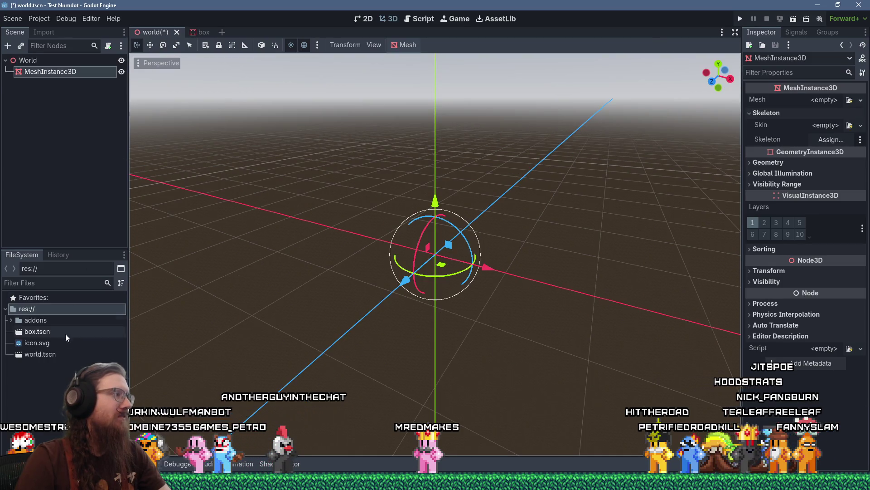
{"action": "mouse_move", "coordinate": [38, 332]}
{"action": "left_mouse_down"}
{"action": "mouse_move", "coordinate": [49, 105]}
{"action": "mouse_move", "coordinate": [29, 59]}
{"action": "left_mouse_up"}
{"action": "scroll", "coordinate": [258, 213], "scroll_direction": "down", "scroll_amount": 2}
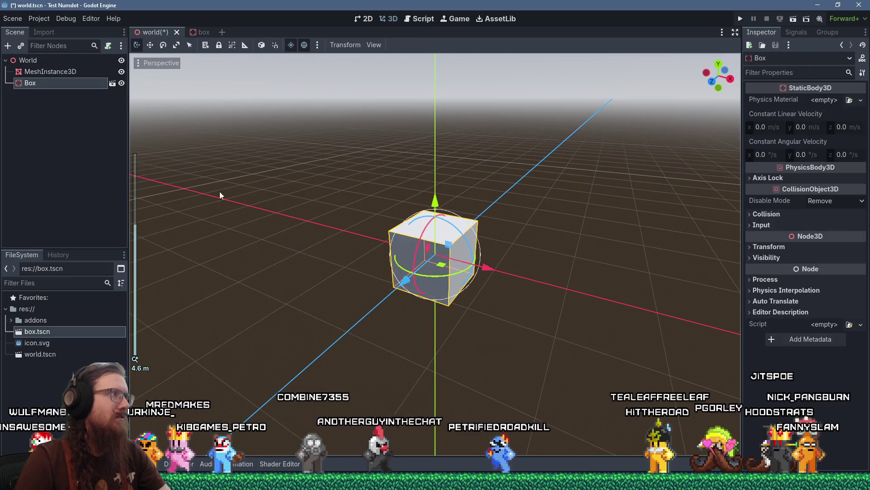
{"action": "left_click_drag", "start_coordinate": [320, 209], "coordinate": [229, 94]}
Scale the Box along X and Z into a wide flat floor slab, then drag in another box.tscn.
{"action": "left_click", "coordinate": [176, 44]}
{"action": "left_click_drag", "start_coordinate": [491, 271], "coordinate": [630, 271]}
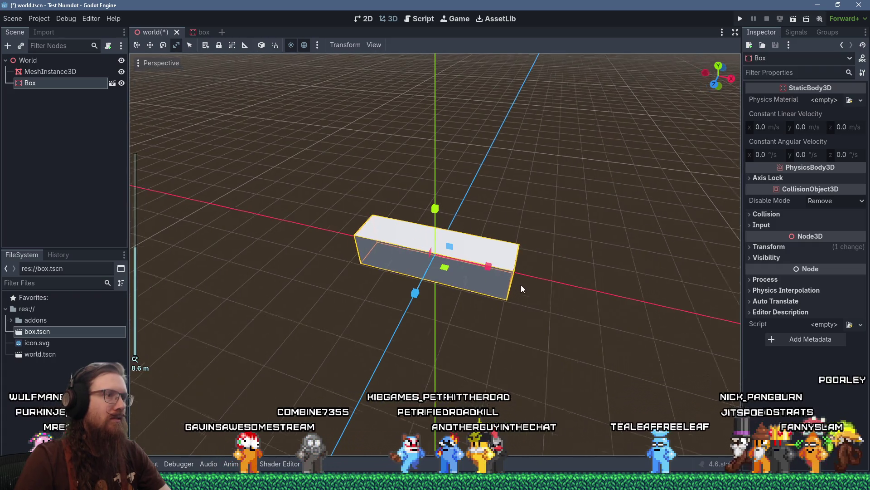
{"action": "scroll", "coordinate": [490, 269], "scroll_direction": "down", "scroll_amount": 5}
{"action": "mouse_move", "coordinate": [490, 270]}
{"action": "left_mouse_down"}
{"action": "mouse_move", "coordinate": [611, 283]}
{"action": "mouse_move", "coordinate": [489, 273]}
{"action": "left_mouse_up"}
{"action": "mouse_move", "coordinate": [415, 293]}
{"action": "left_mouse_down"}
{"action": "mouse_move", "coordinate": [341, 348]}
{"action": "mouse_move", "coordinate": [384, 311]}
{"action": "left_mouse_up"}
{"action": "left_click_drag", "start_coordinate": [340, 406], "coordinate": [372, 431]}
{"action": "key", "text": "alt+Tab"}
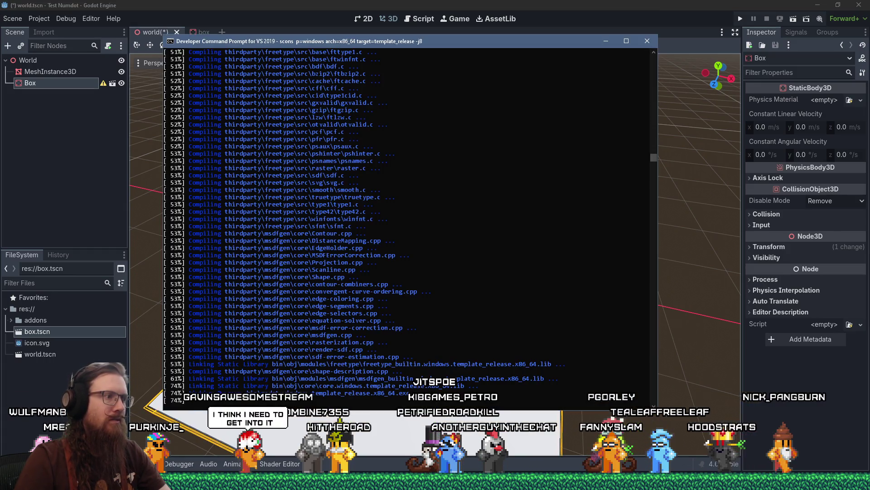
{"action": "key", "text": "alt+Tab"}
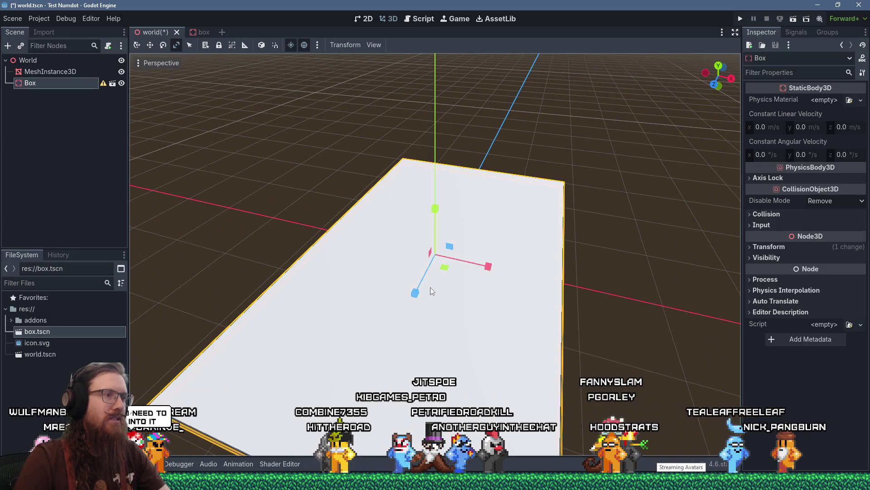
{"action": "left_click_drag", "start_coordinate": [420, 295], "coordinate": [547, 289]}
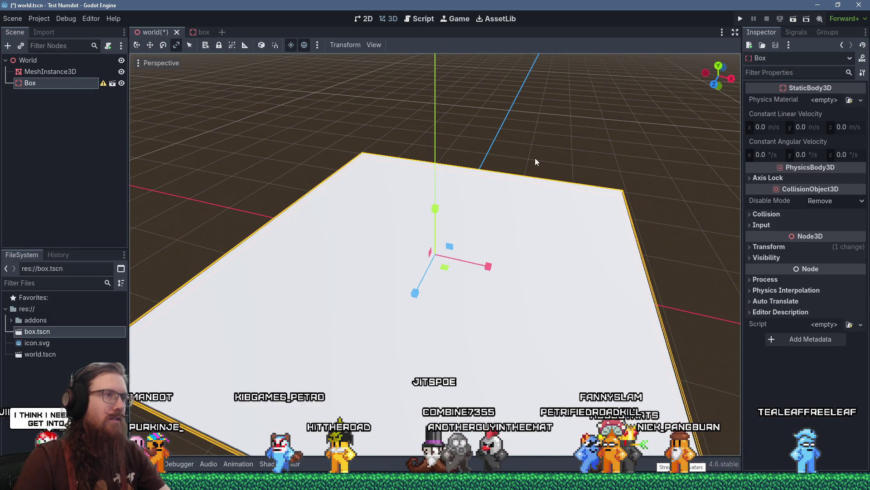
{"action": "left_click", "coordinate": [284, 167]}
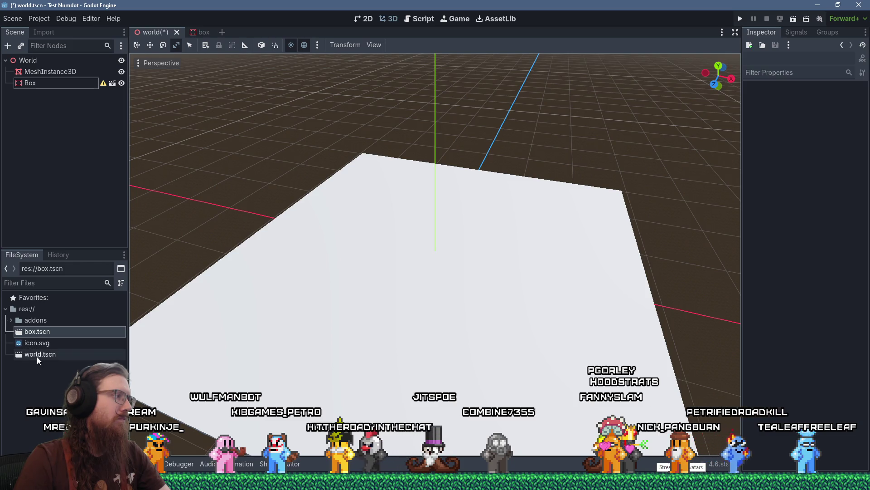
{"action": "left_click_drag", "start_coordinate": [36, 329], "coordinate": [232, 307]}
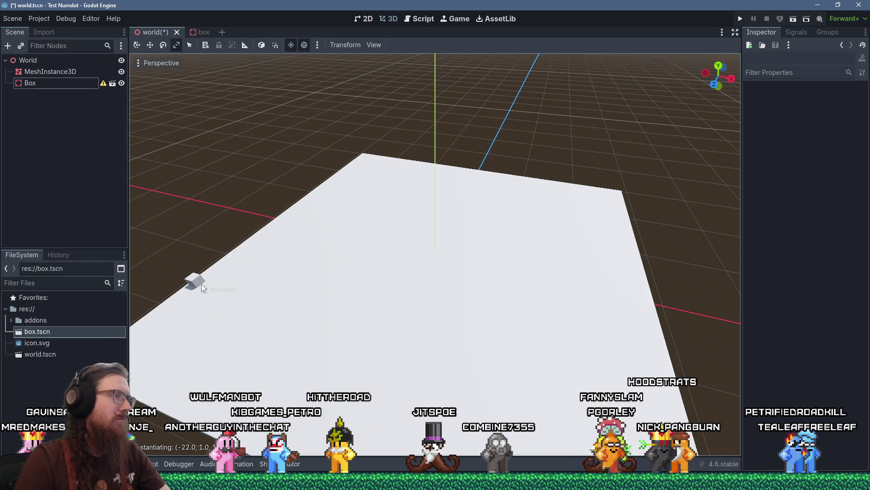
Stretch Box2 into a long bar and place it on the platform's edge.
{"action": "left_click_drag", "start_coordinate": [202, 284], "coordinate": [200, 283]}
{"action": "scroll", "coordinate": [160, 316], "scroll_direction": "down", "scroll_amount": 5}
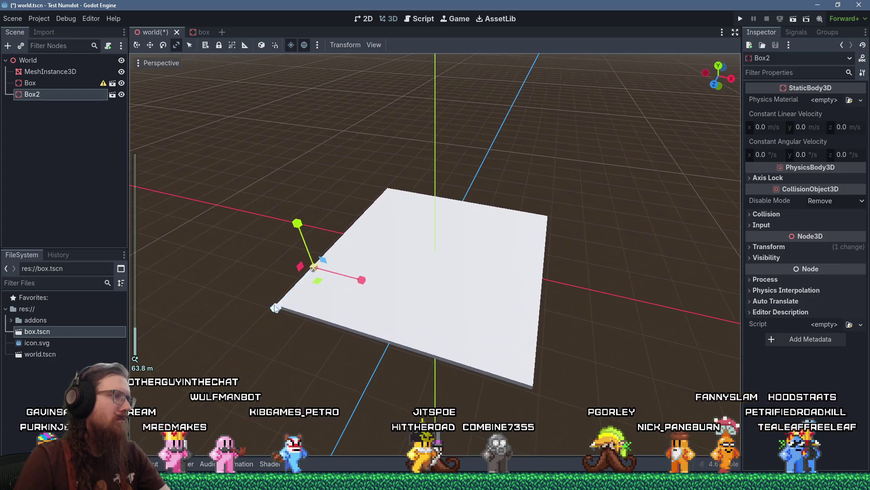
{"action": "left_click_drag", "start_coordinate": [277, 314], "coordinate": [168, 424]}
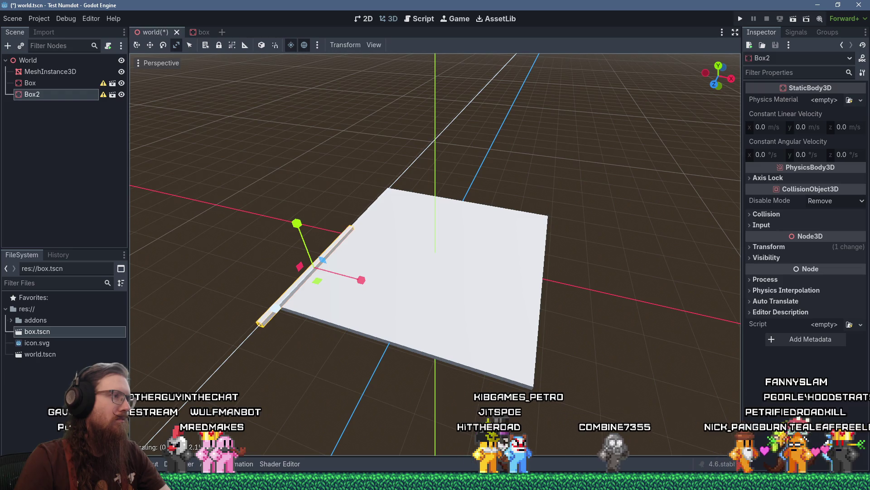
{"action": "left_click_drag", "start_coordinate": [256, 341], "coordinate": [265, 328]}
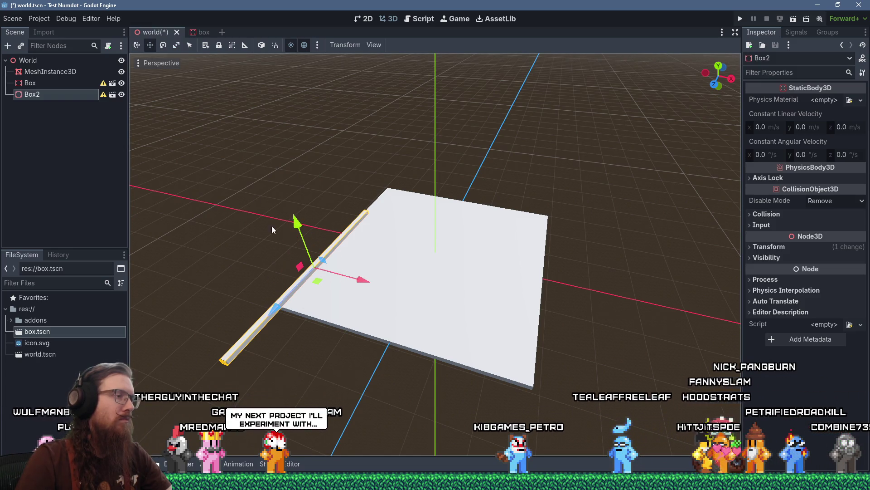
{"action": "left_click_drag", "start_coordinate": [320, 278], "coordinate": [353, 241]}
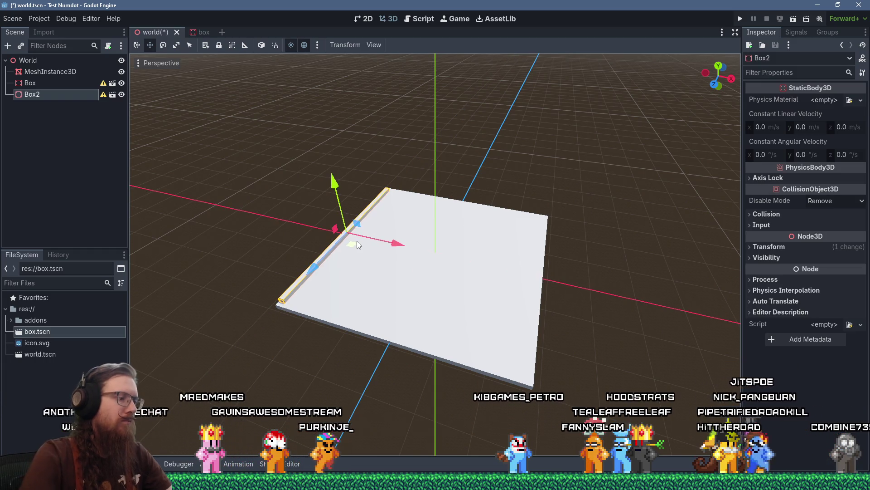
Duplicate the bar into Box3, Box4 and Box5, rotating and moving copies to the remaining edges.
{"action": "key", "text": "ctrl+d"}
{"action": "mouse_move", "coordinate": [356, 245]}
{"action": "left_mouse_down"}
{"action": "mouse_move", "coordinate": [515, 274]}
{"action": "mouse_move", "coordinate": [559, 294]}
{"action": "mouse_move", "coordinate": [516, 291]}
{"action": "mouse_move", "coordinate": [400, 352]}
{"action": "left_mouse_up"}
{"action": "key", "text": "ctrl+d"}
{"action": "key", "text": "e"}
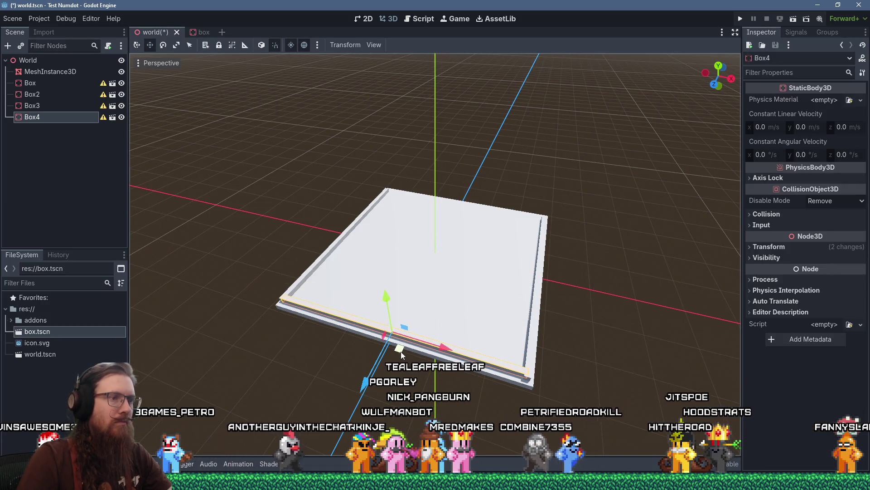
{"action": "key", "text": "ctrl+d"}
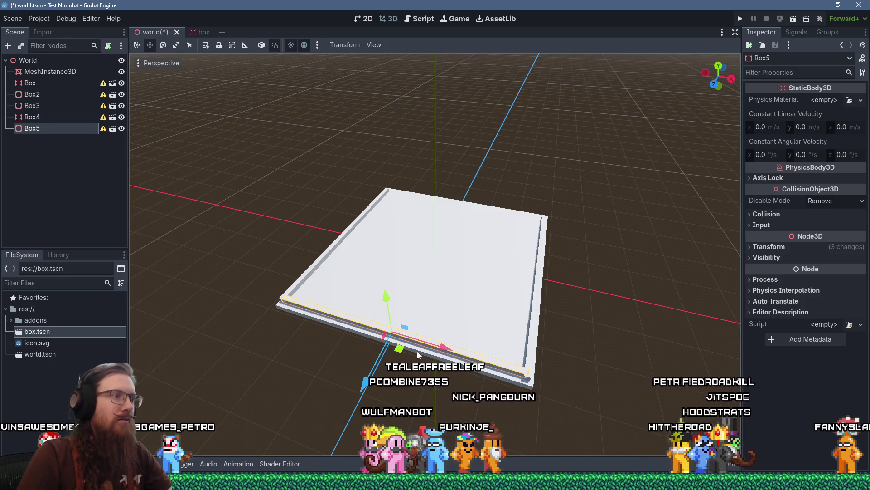
{"action": "left_click_drag", "start_coordinate": [417, 354], "coordinate": [468, 208]}
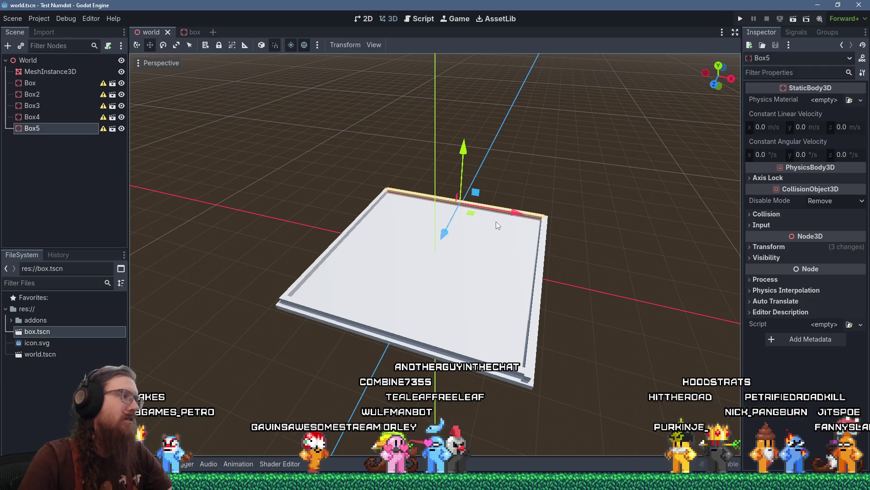
{"action": "left_click", "coordinate": [12, 18]}
Start a new scene with a CharacterBody3D root renamed to Character.
{"action": "left_click", "coordinate": [13, 30]}
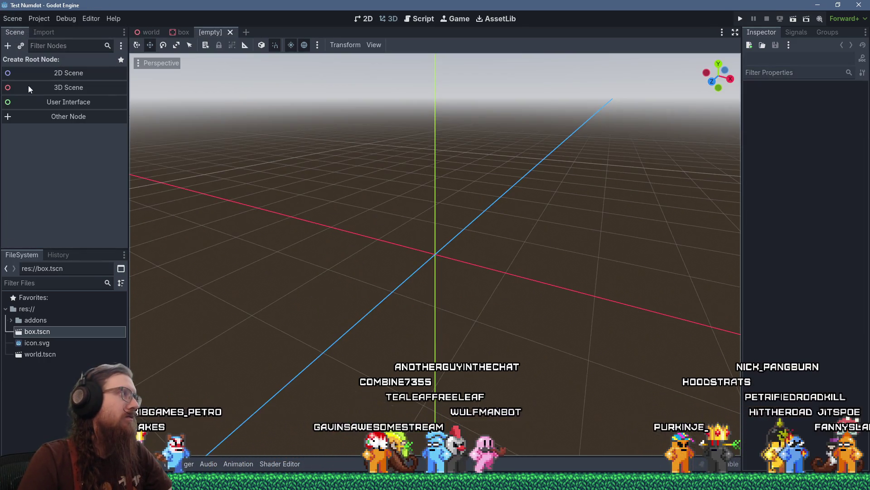
{"action": "left_click", "coordinate": [50, 116]}
{"action": "type", "text": "characterbody"}
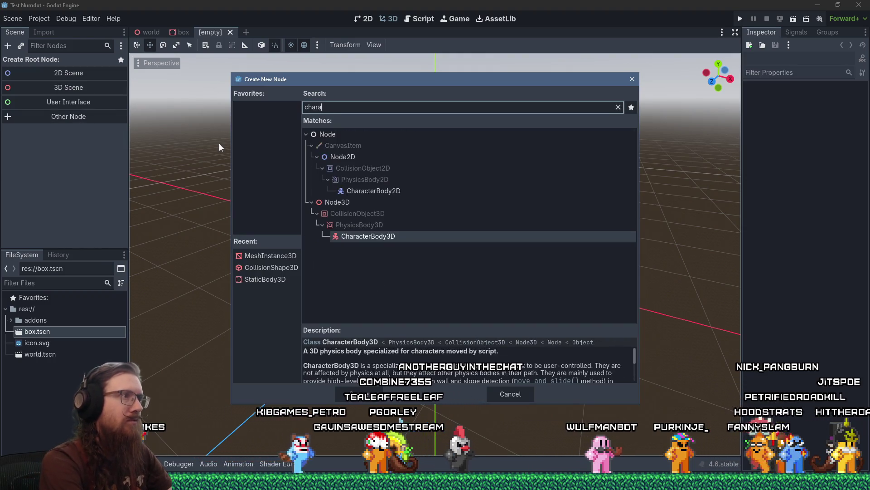
{"action": "key", "text": "Return"}
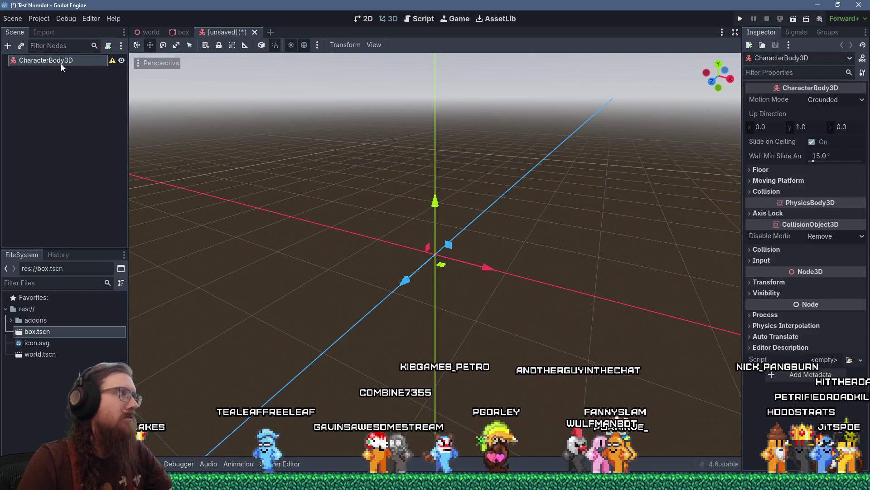
{"action": "double_click", "coordinate": [63, 61]}
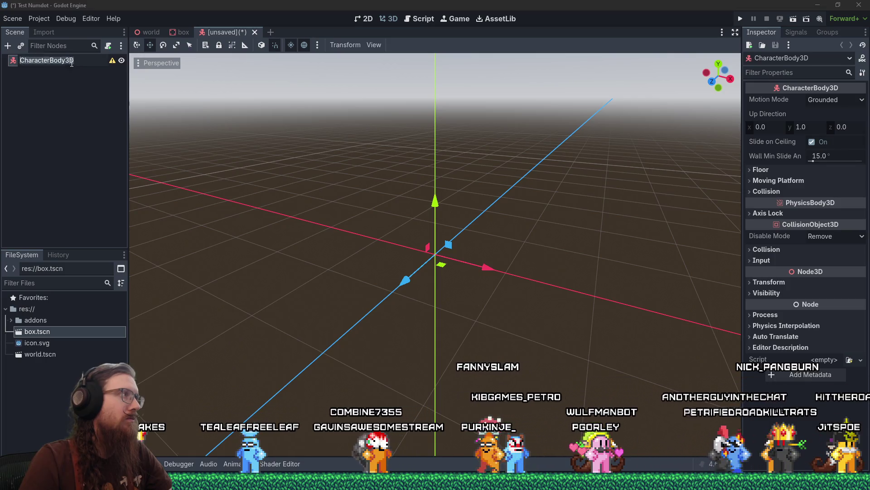
{"action": "key", "text": "BackSpace"}
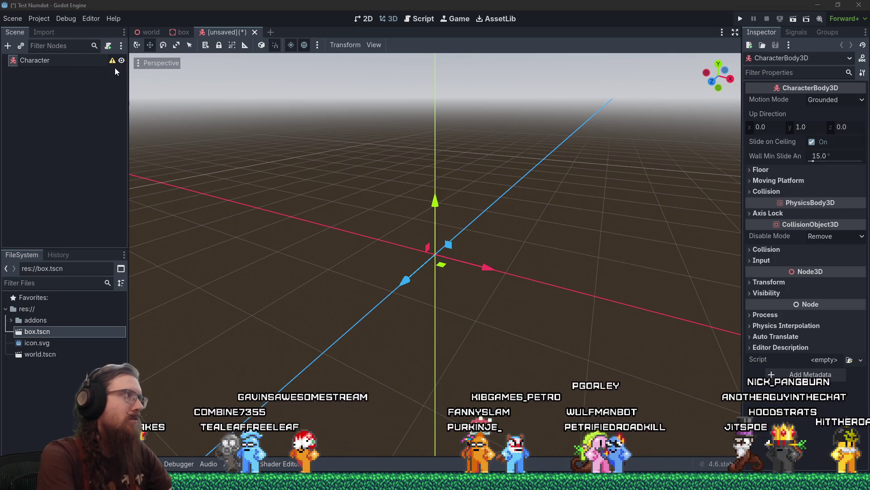
{"action": "key", "text": "Return"}
Add a CollisionShape3D child under Character with a CapsuleShape3D.
{"action": "left_click", "coordinate": [8, 45]}
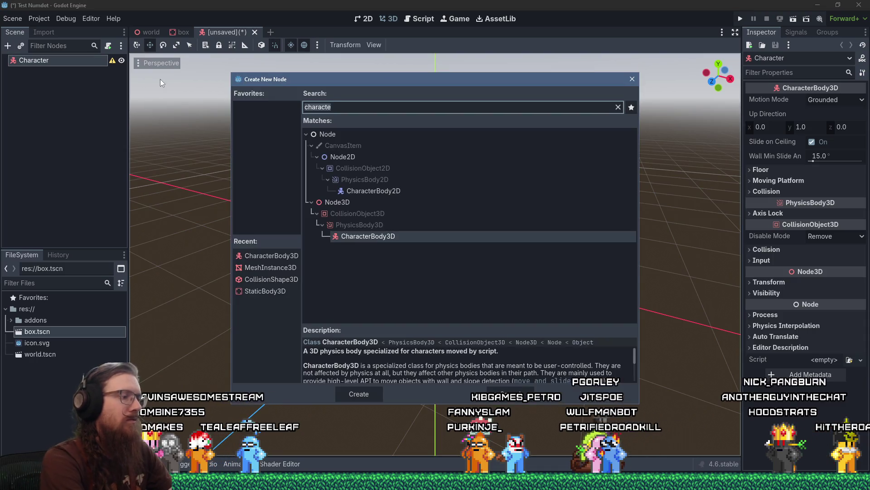
{"action": "type", "text": "collision"}
{"action": "key", "text": "Return"}
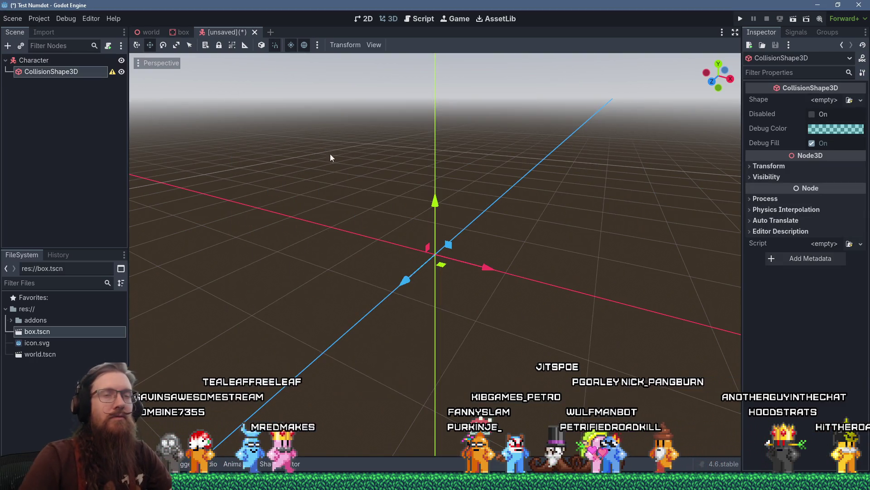
{"action": "left_click", "coordinate": [820, 101]}
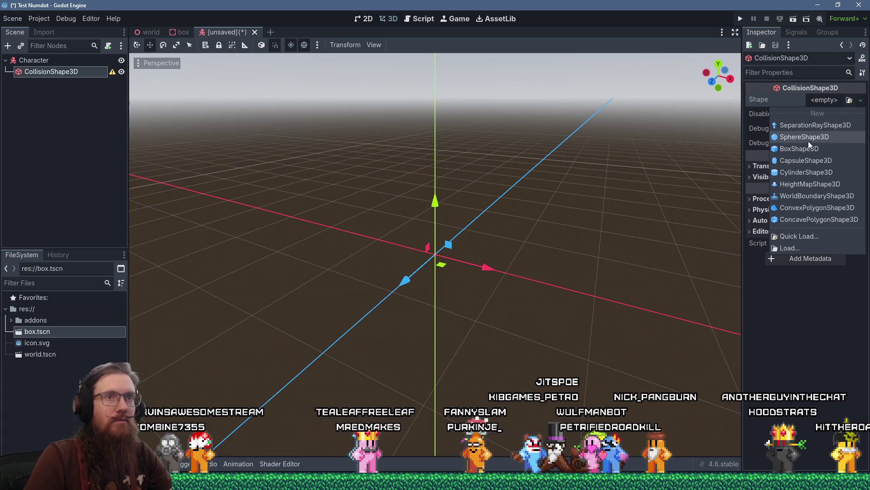
{"action": "left_click", "coordinate": [806, 159]}
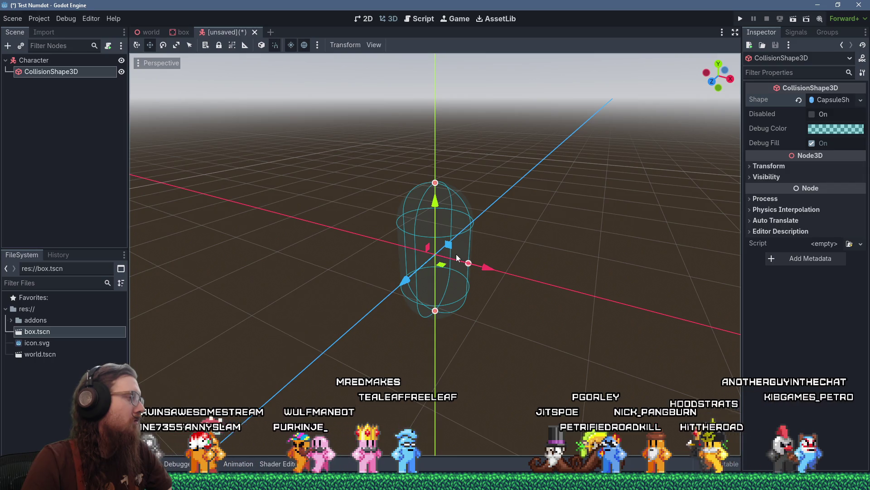
Add a MeshInstance3D child with a CapsuleMesh, then save the scene with Ctrl+S.
{"action": "left_click", "coordinate": [33, 62]}
{"action": "key", "text": "ctrl+a"}
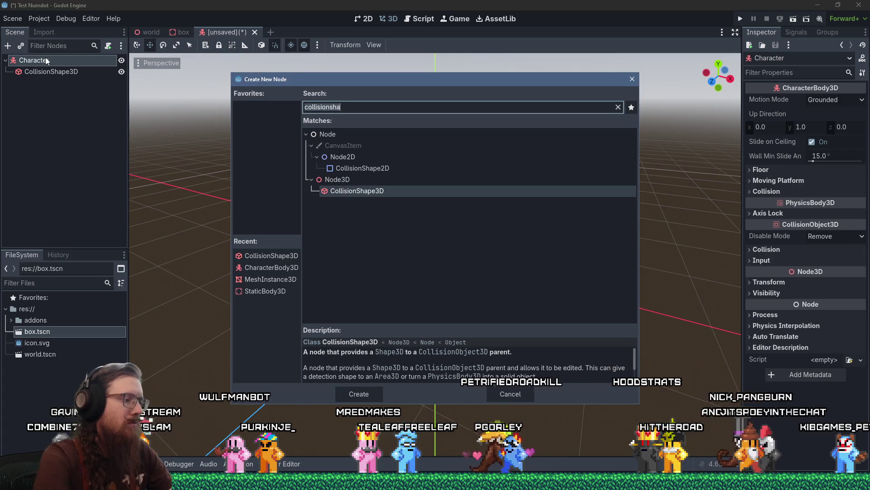
{"action": "type", "text": "meshi"}
{"action": "key", "text": "Return"}
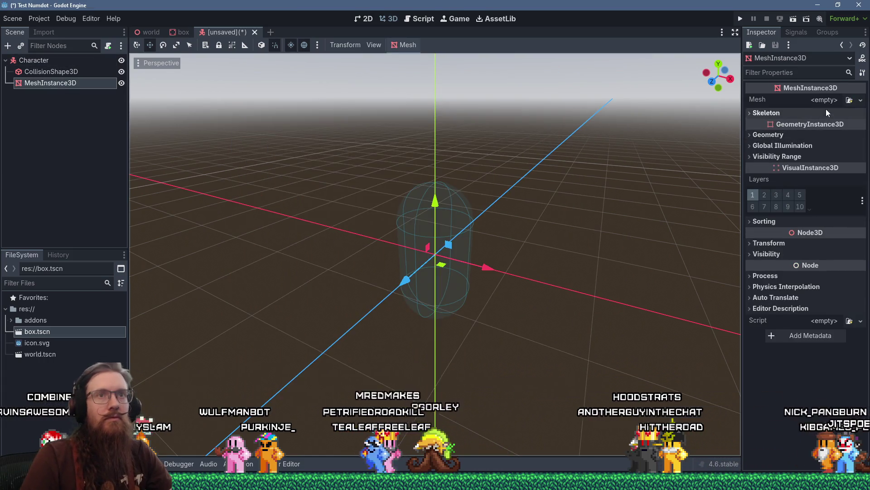
{"action": "left_click", "coordinate": [826, 112]}
{"action": "left_click", "coordinate": [825, 100]}
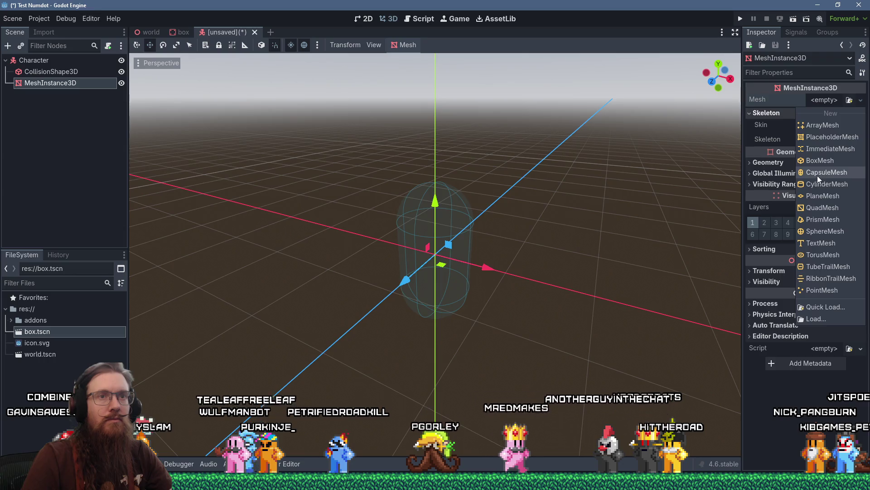
{"action": "left_click", "coordinate": [817, 173]}
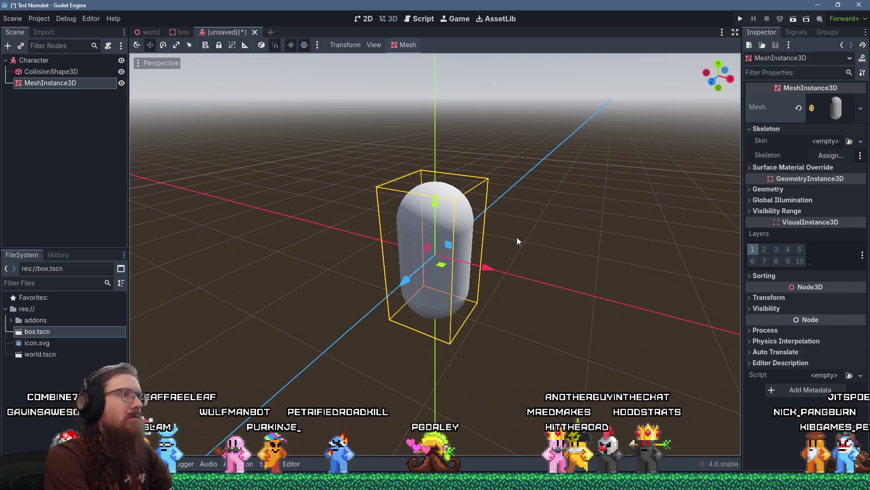
{"action": "key", "text": "ctrl+s"}
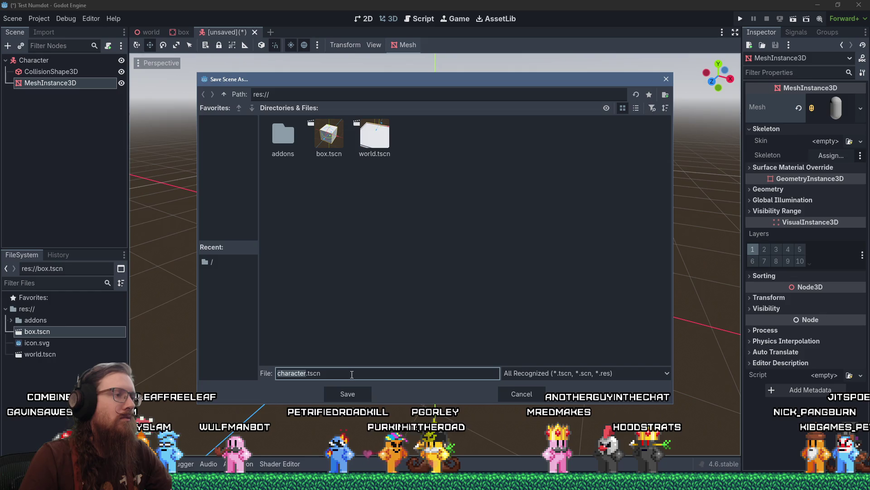
Save as character.tscn and give the capsule a magenta (ff04ff) StandardMaterial3D albedo, then save.
{"action": "left_click", "coordinate": [348, 393]}
{"action": "left_click", "coordinate": [780, 167]}
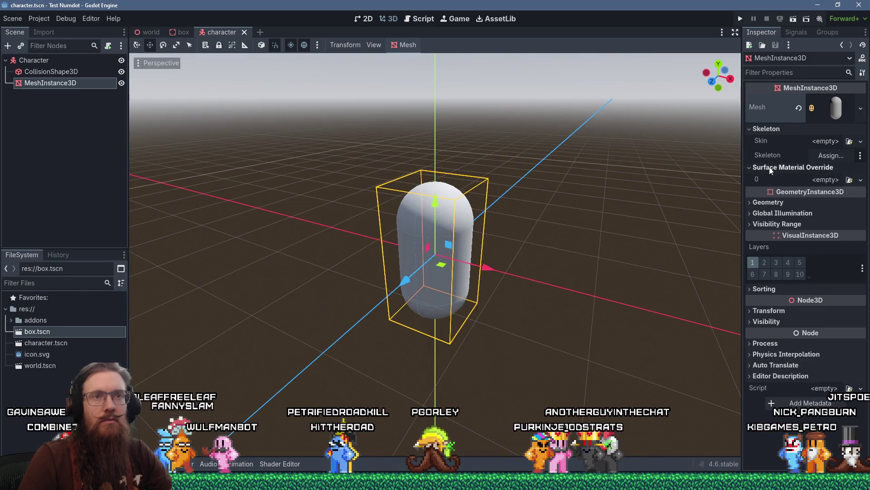
{"action": "left_click", "coordinate": [834, 180]}
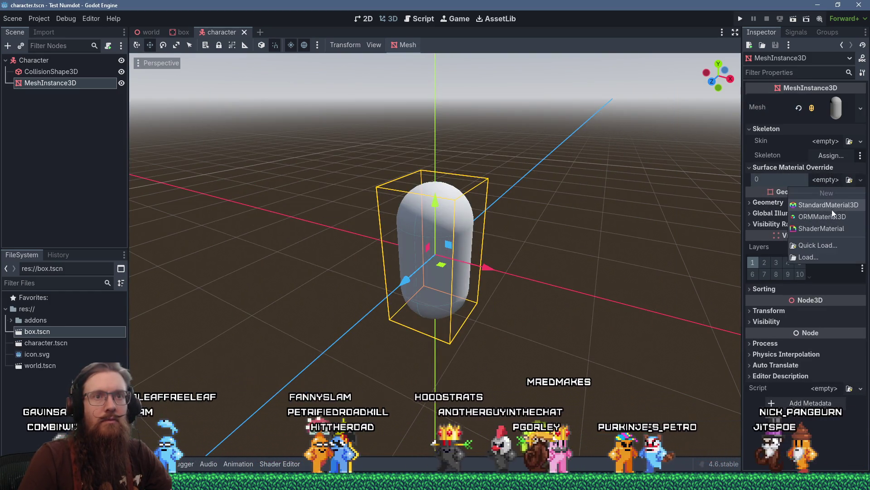
{"action": "key", "text": "Escape"}
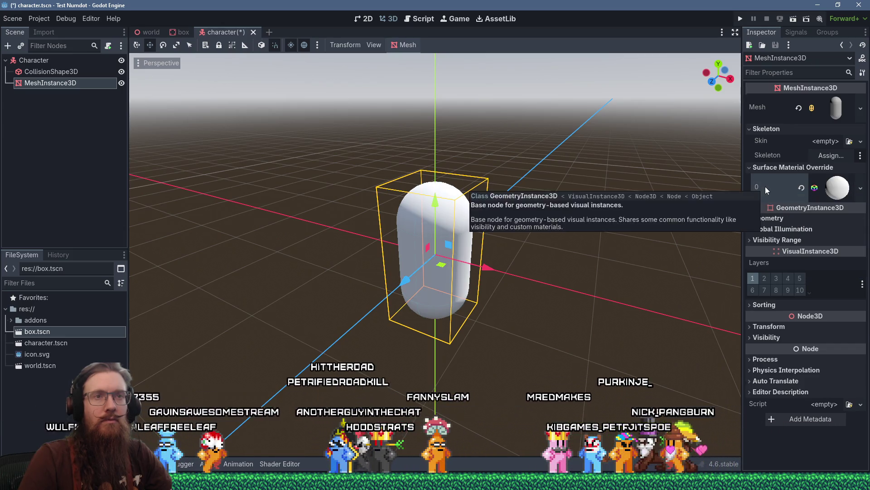
{"action": "left_click", "coordinate": [828, 187]}
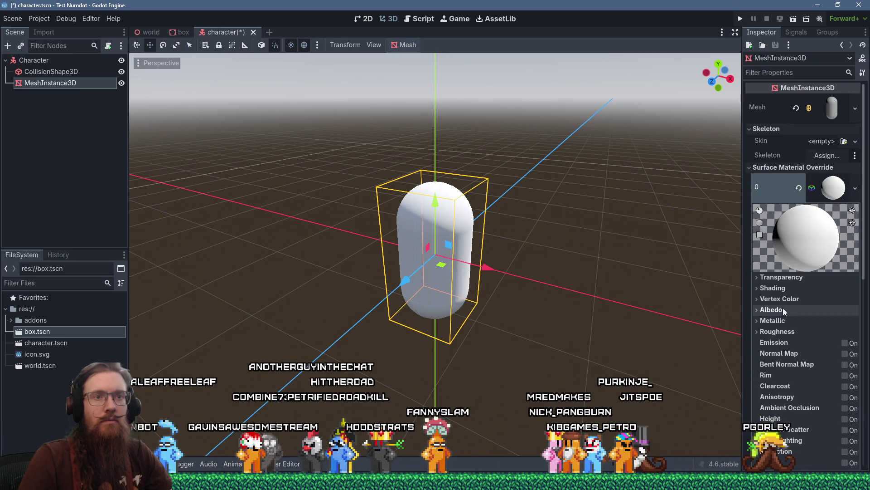
{"action": "left_click", "coordinate": [758, 309]}
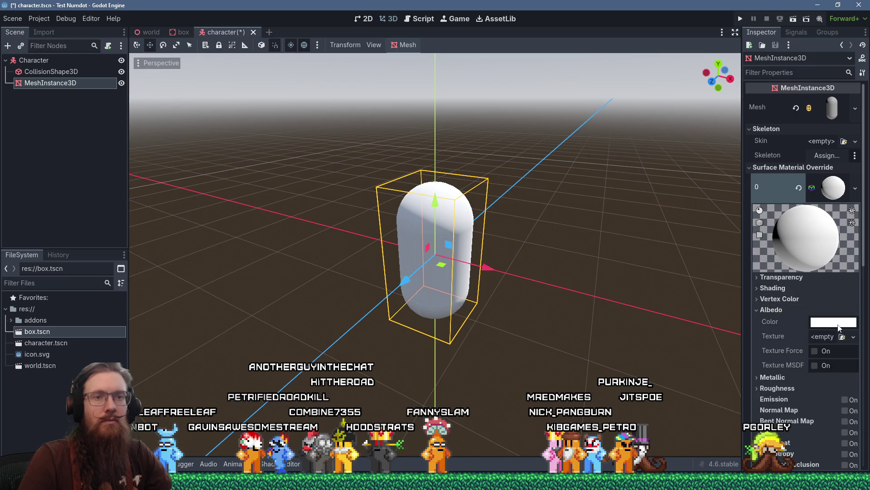
{"action": "left_click", "coordinate": [819, 321]}
{"action": "left_click_drag", "start_coordinate": [776, 222], "coordinate": [746, 222]}
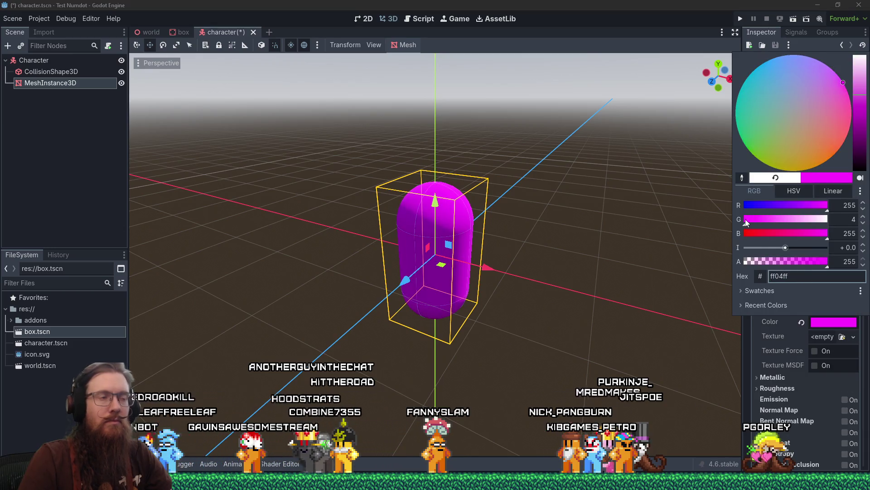
{"action": "left_click", "coordinate": [649, 231]}
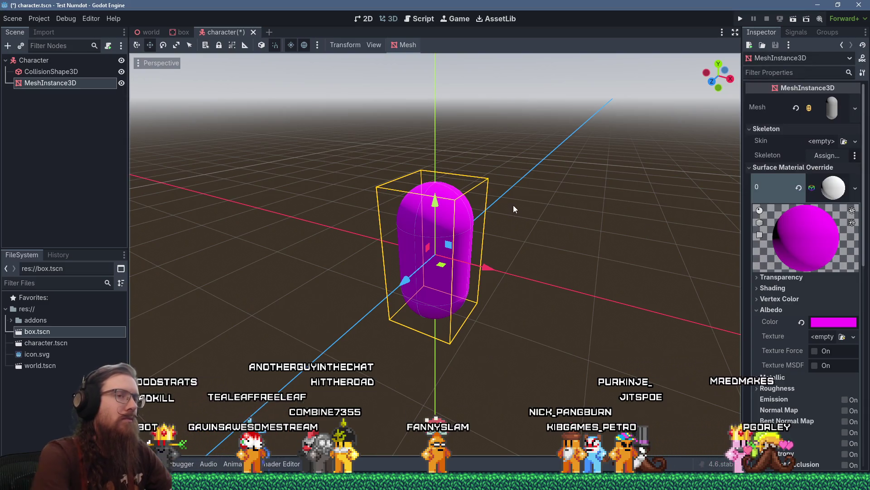
{"action": "key", "text": "ctrl+s"}
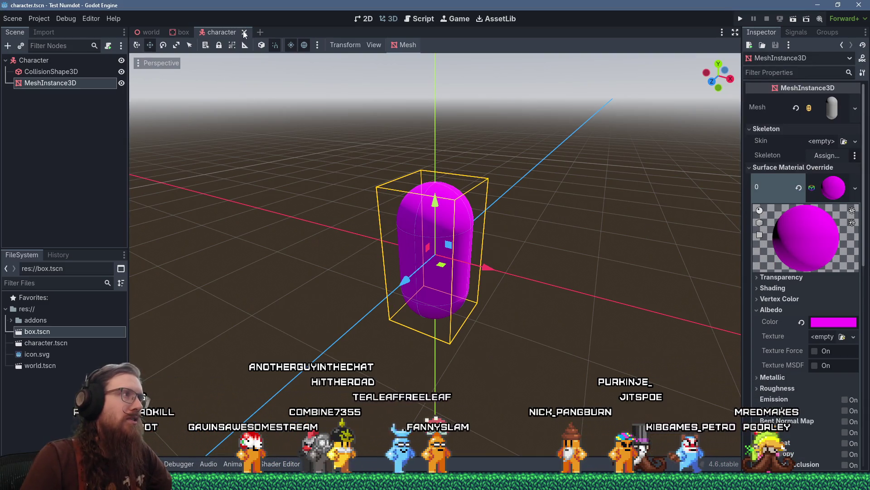
Close the character and box scene tabs and switch to the build console.
{"action": "left_click", "coordinate": [244, 32]}
{"action": "left_click", "coordinate": [196, 32]}
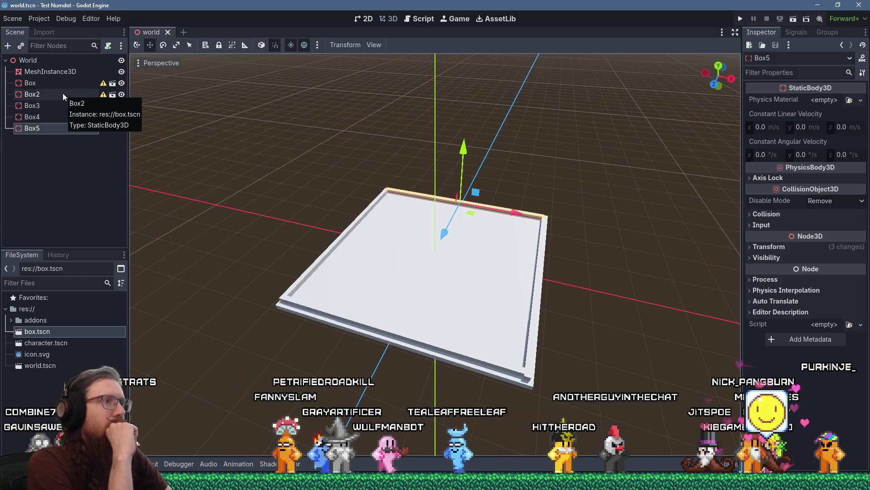
{"action": "key", "text": "alt+Tab"}
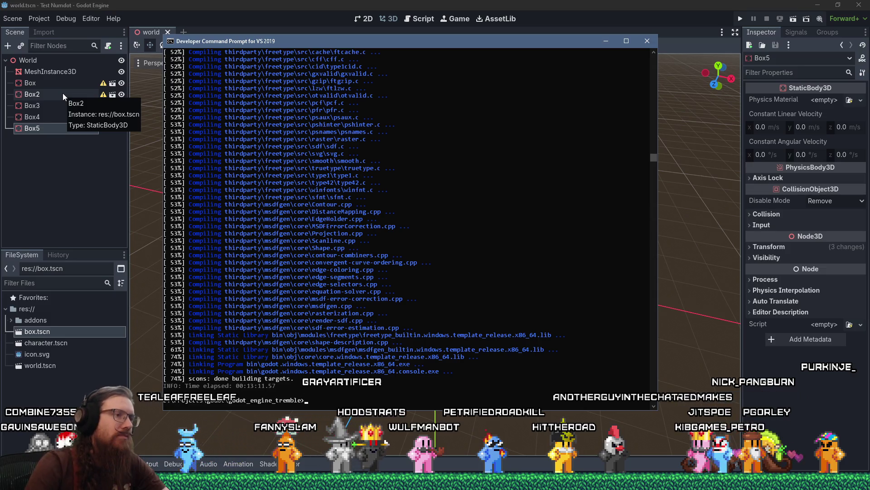
Bring Godot forward and open e:\projects\kook\ through the Windows Run dialog.
{"action": "key", "text": "alt+Tab"}
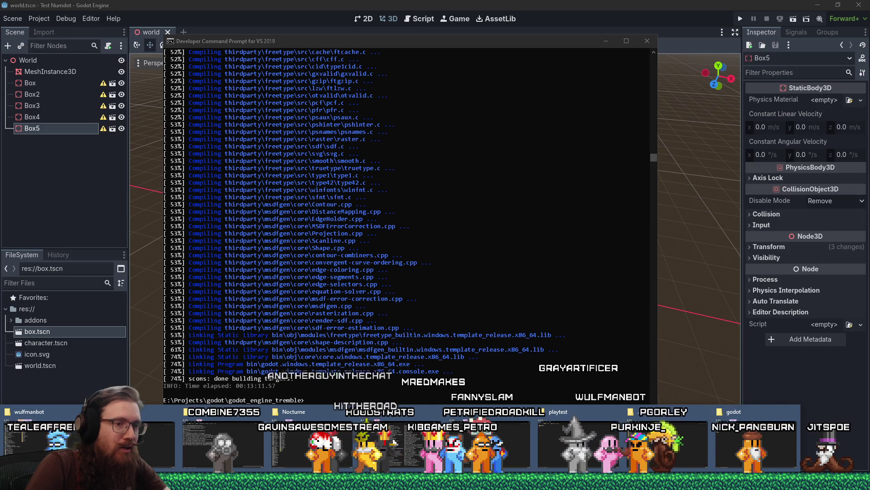
{"action": "left_click", "coordinate": [394, 443]}
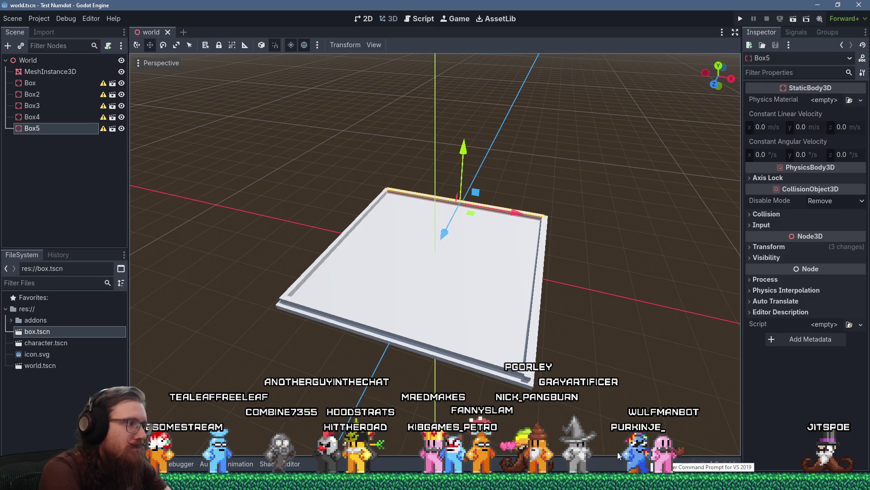
{"action": "key", "text": "super+r"}
{"action": "type", "text": "e:\\projects"}
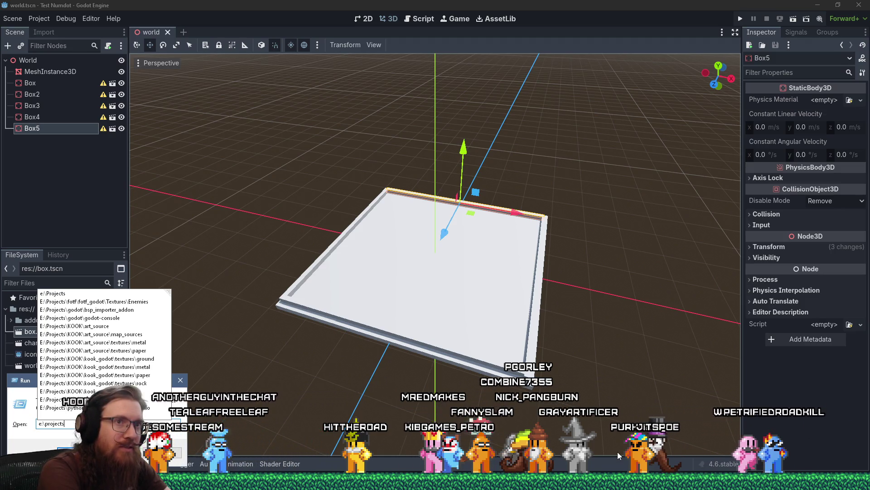
{"action": "type", "text": "\\kook"}
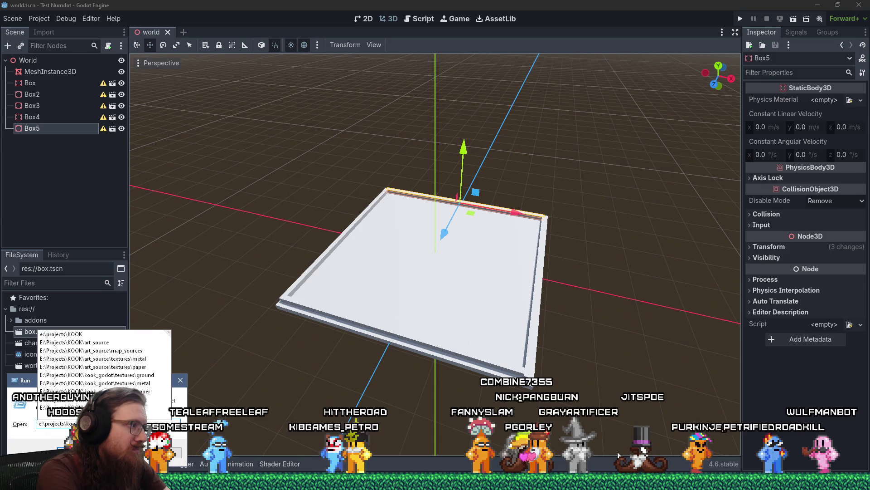
{"action": "type", "text": "\\"}
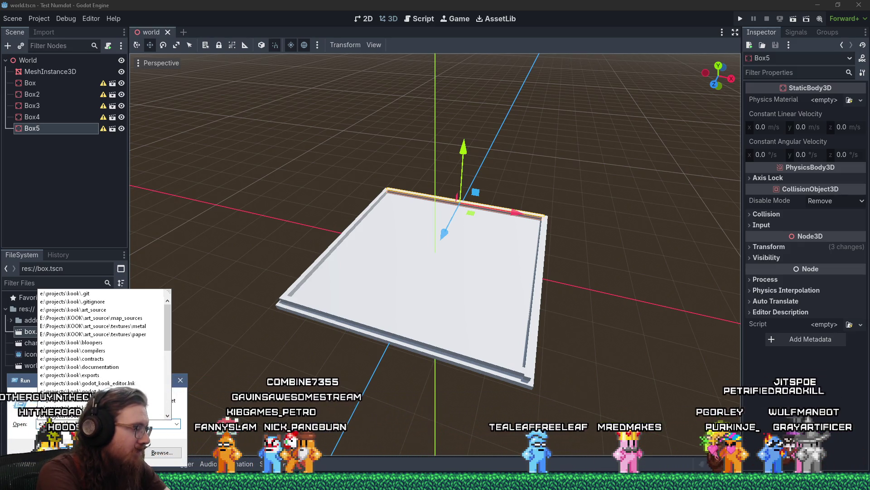
{"action": "key", "text": "Return"}
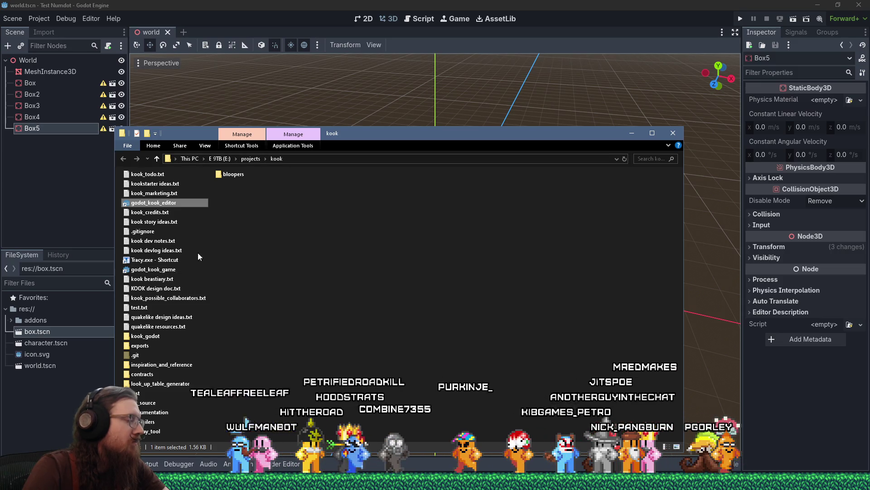
Select the godot_kook_game and godot_kook_editor shortcuts to see where they point.
{"action": "left_click", "coordinate": [235, 241]}
{"action": "left_click", "coordinate": [174, 270]}
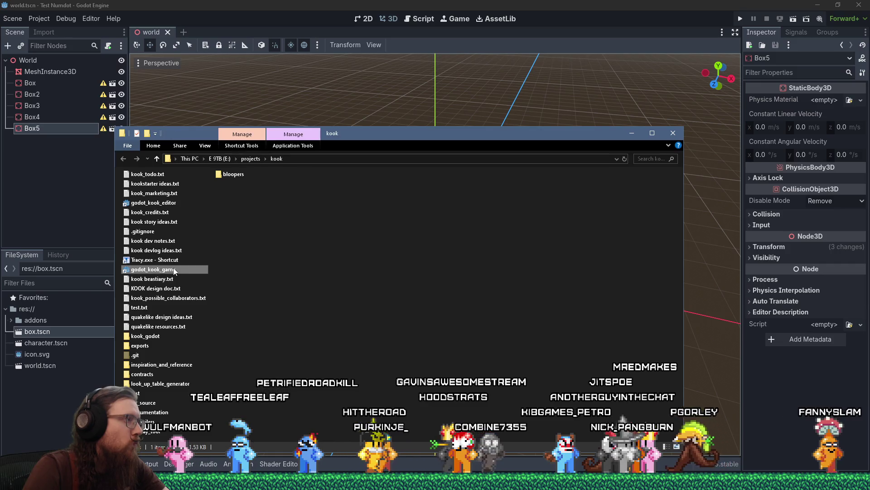
{"action": "left_click", "coordinate": [174, 204]}
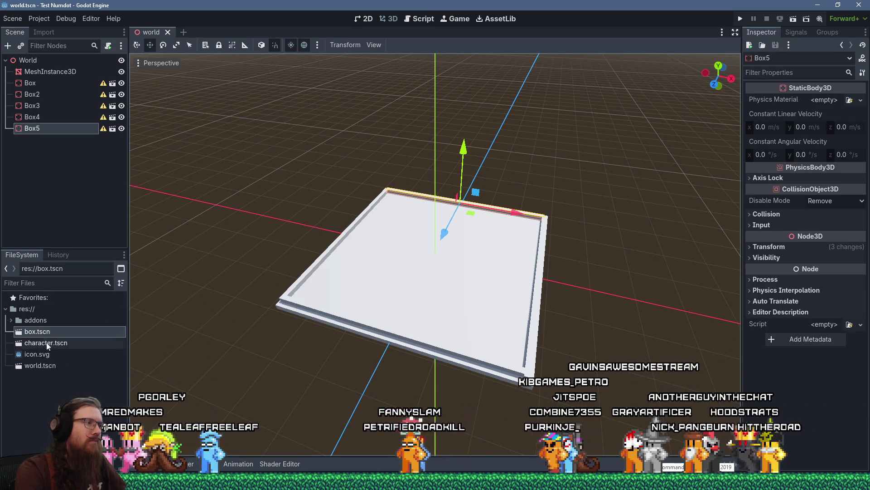
Drop a character.tscn instance into the world and position it on the floor.
{"action": "left_click_drag", "start_coordinate": [46, 343], "coordinate": [328, 299]}
{"action": "left_click_drag", "start_coordinate": [377, 279], "coordinate": [368, 284]}
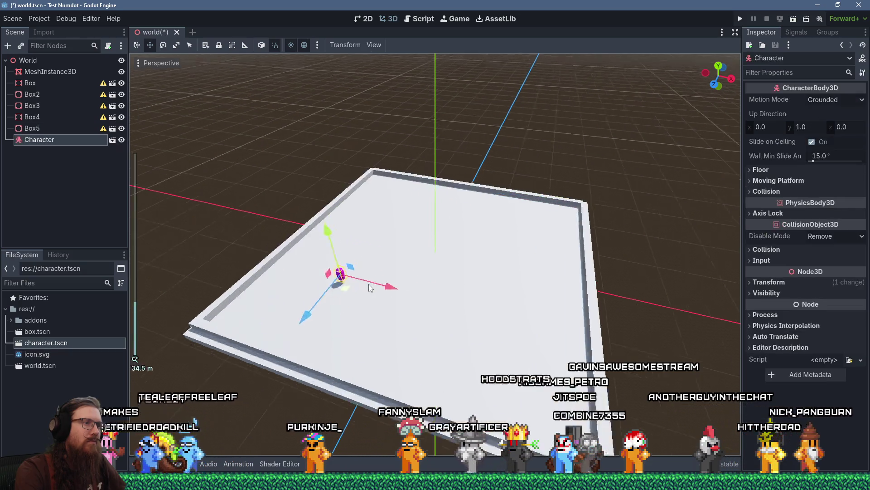
{"action": "scroll", "coordinate": [373, 274], "scroll_direction": "up", "scroll_amount": 3}
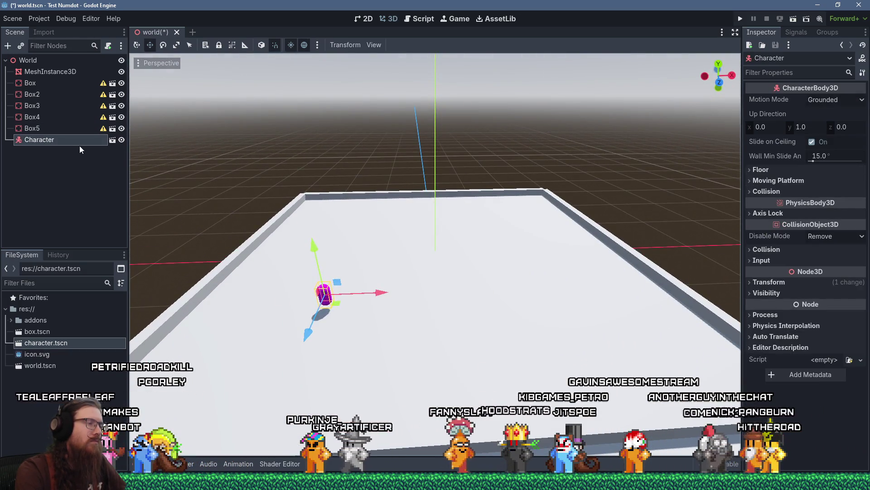
Open the character scene and attach a new character.gd script to the Character node.
{"action": "double_click", "coordinate": [69, 344]}
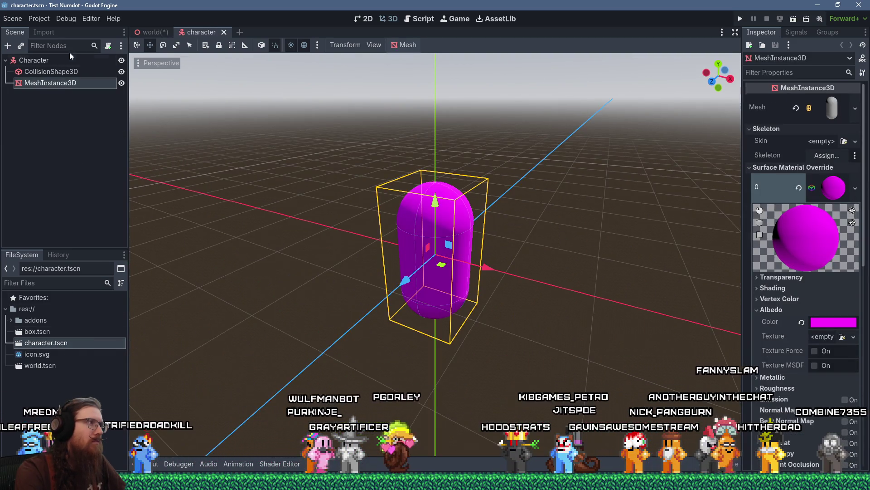
{"action": "left_click", "coordinate": [50, 61]}
{"action": "left_click", "coordinate": [107, 47]}
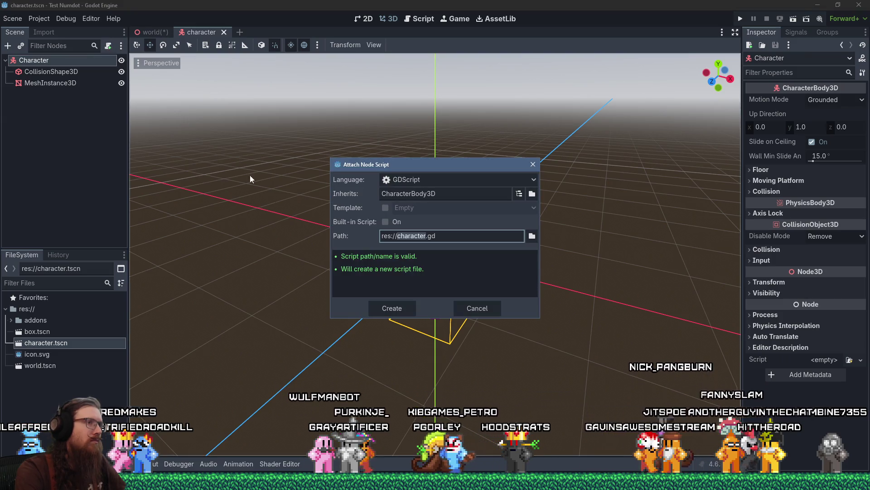
{"action": "left_click", "coordinate": [392, 308]}
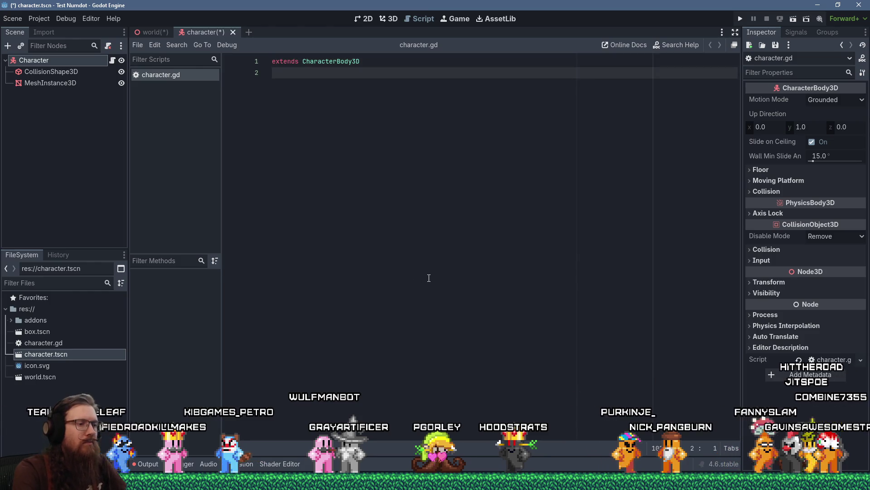
{"action": "key", "text": "Return"}
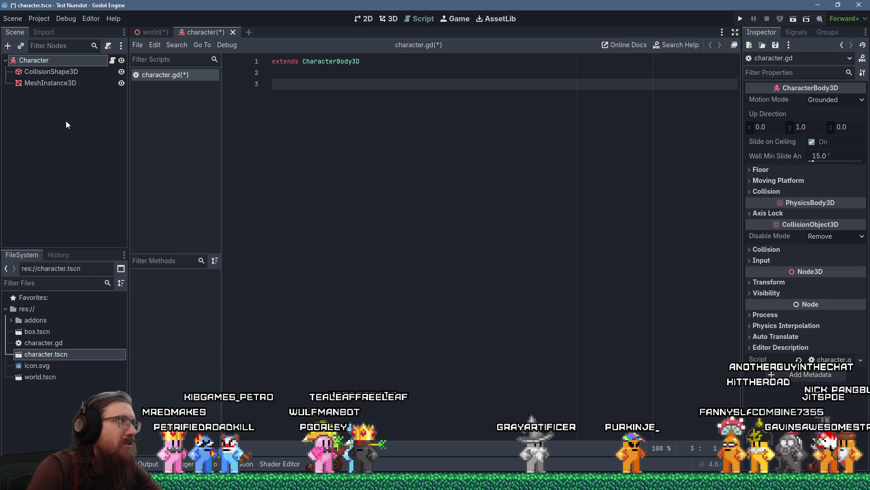
Add a MeshInstance3D child to the character holding a new PrismMesh.
{"action": "left_click", "coordinate": [380, 20]}
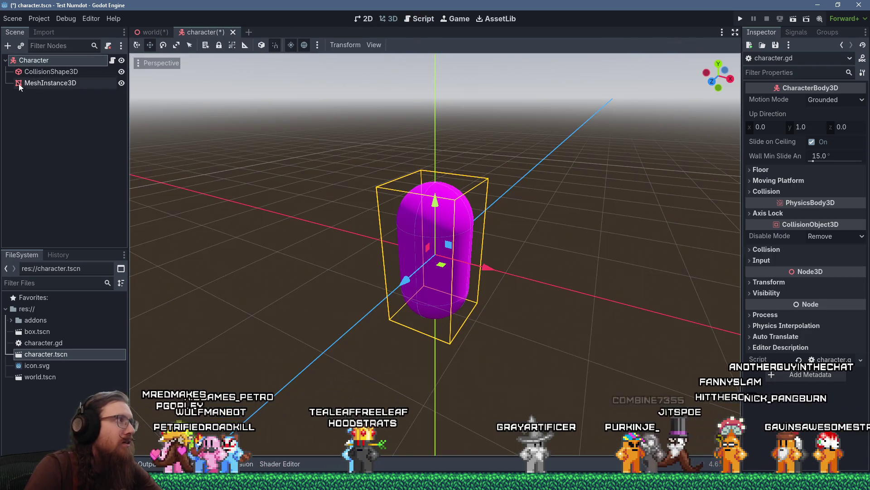
{"action": "key", "text": "ctrl+a"}
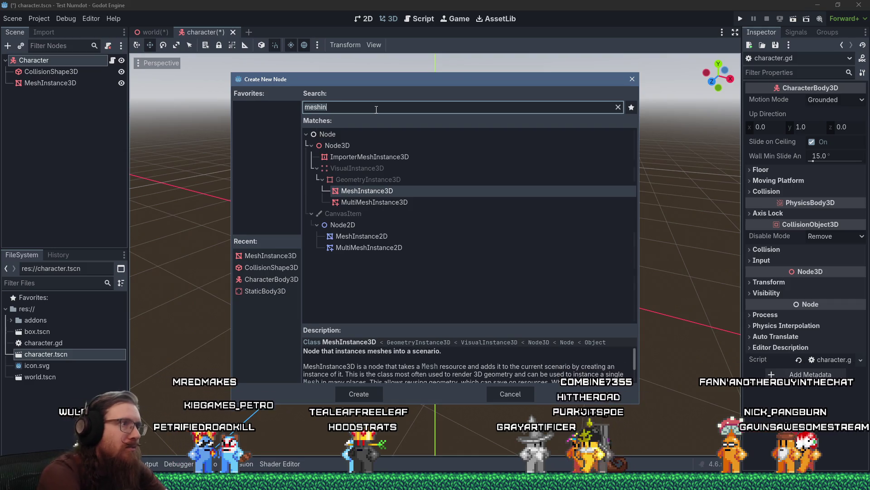
{"action": "type", "text": "meshin"}
{"action": "key", "text": "Return"}
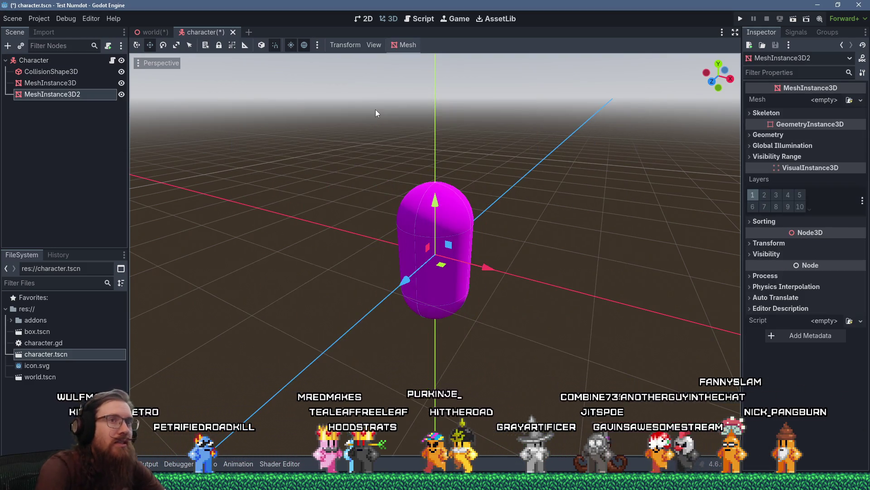
{"action": "left_click", "coordinate": [823, 100]}
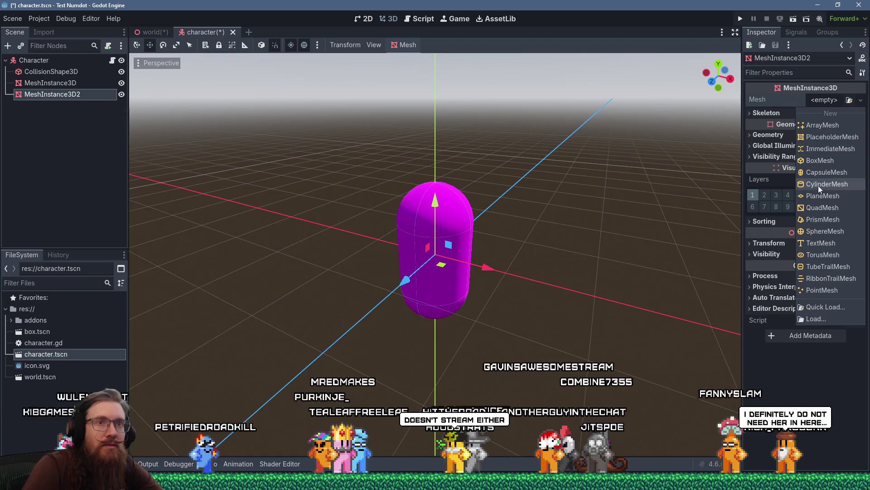
{"action": "left_click", "coordinate": [811, 220]}
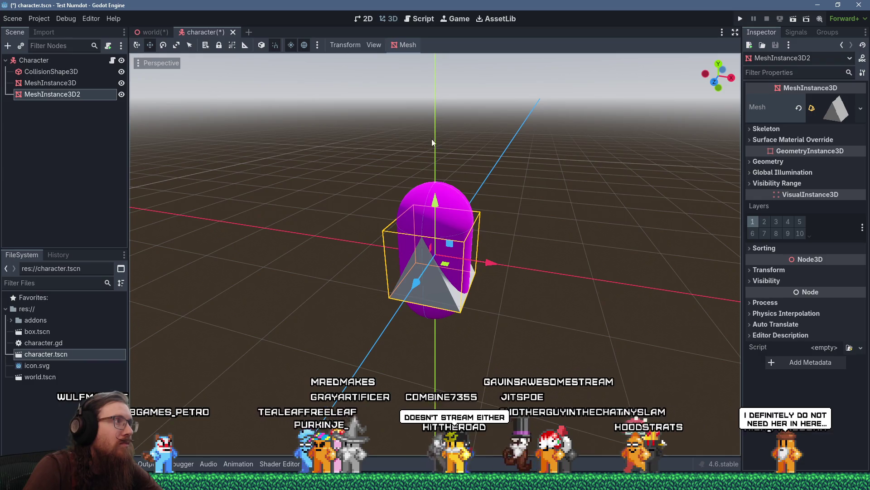
Tip the prism over and move it left off the capsule.
{"action": "mouse_move", "coordinate": [398, 136]}
{"action": "left_mouse_down"}
{"action": "mouse_move", "coordinate": [494, 173]}
{"action": "mouse_move", "coordinate": [608, 114]}
{"action": "mouse_move", "coordinate": [521, 168]}
{"action": "left_mouse_up"}
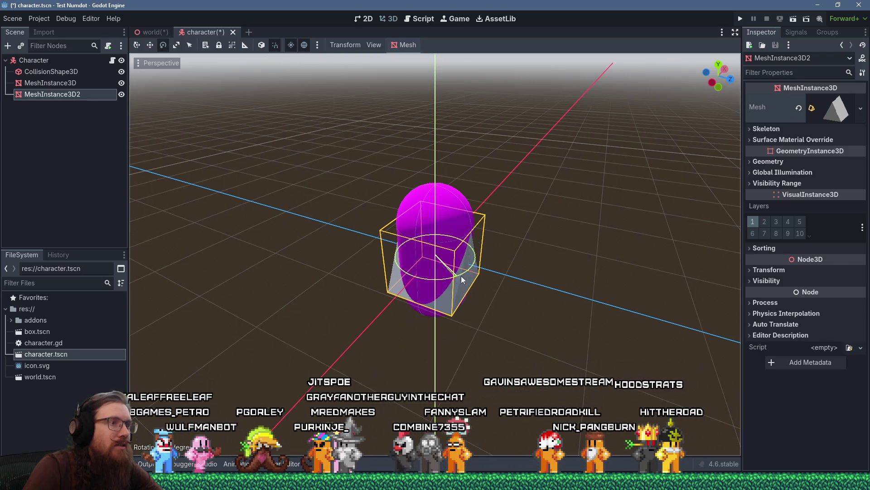
{"action": "mouse_move", "coordinate": [461, 275]}
{"action": "left_mouse_down"}
{"action": "mouse_move", "coordinate": [543, 204]}
{"action": "mouse_move", "coordinate": [510, 117]}
{"action": "mouse_move", "coordinate": [521, 163]}
{"action": "mouse_move", "coordinate": [499, 221]}
{"action": "left_mouse_up"}
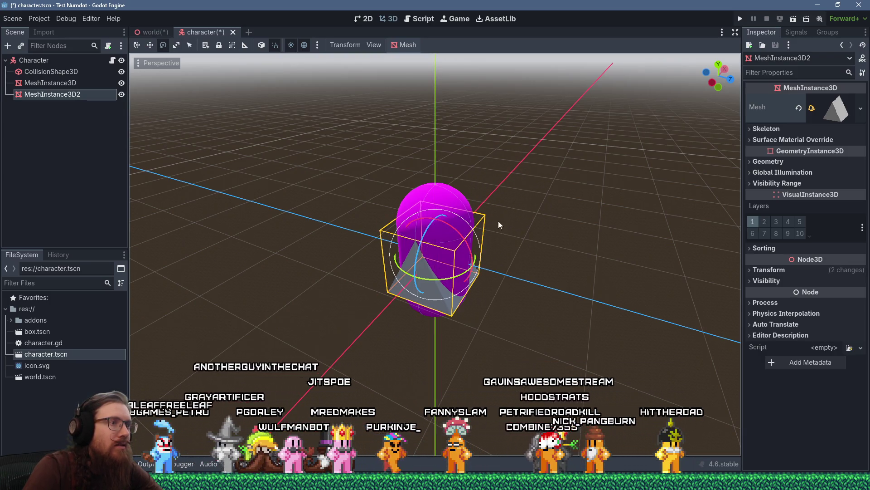
{"action": "mouse_move", "coordinate": [471, 253]}
{"action": "left_mouse_down"}
{"action": "mouse_move", "coordinate": [422, 185]}
{"action": "mouse_move", "coordinate": [393, 276]}
{"action": "left_mouse_up"}
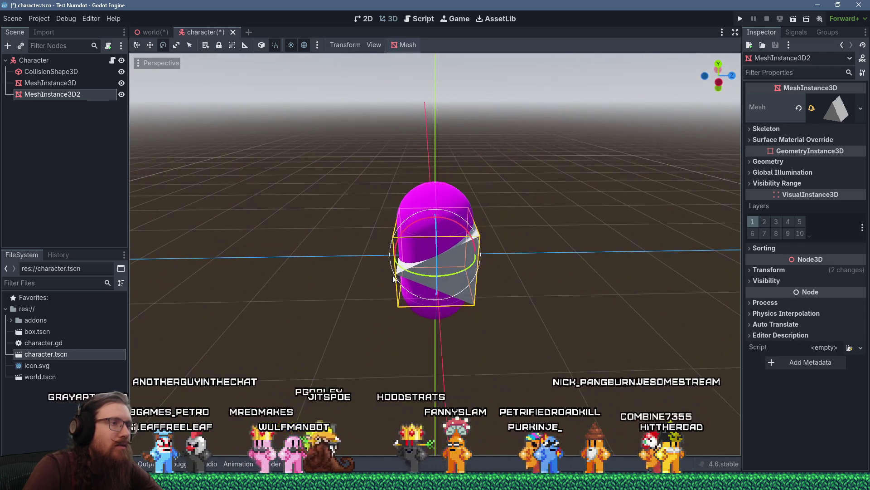
{"action": "left_click", "coordinate": [149, 45]}
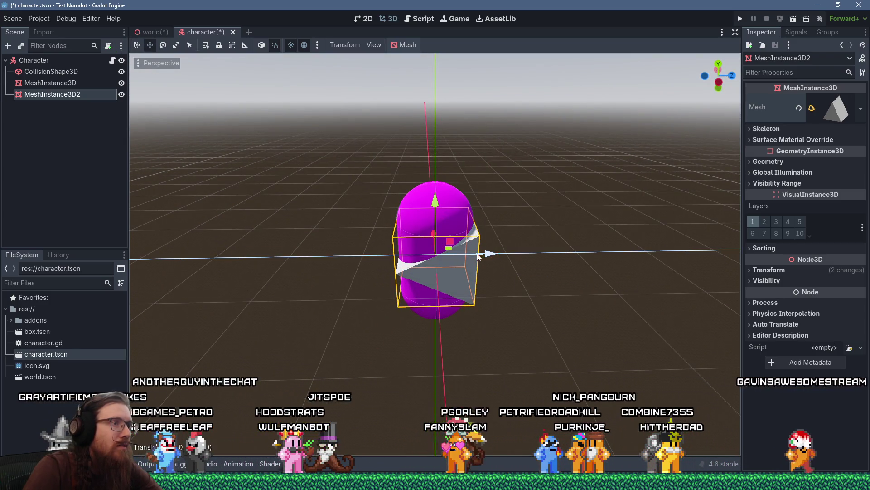
{"action": "left_click_drag", "start_coordinate": [481, 254], "coordinate": [414, 249]}
{"action": "scroll", "coordinate": [431, 234], "scroll_direction": "down", "scroll_amount": 1}
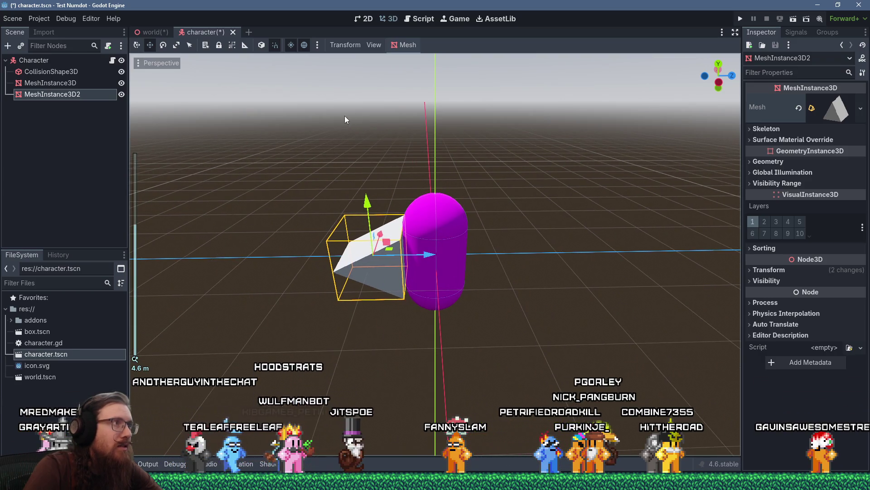
Set the prism's size to 0.2 on x, y and z.
{"action": "left_click", "coordinate": [837, 114]}
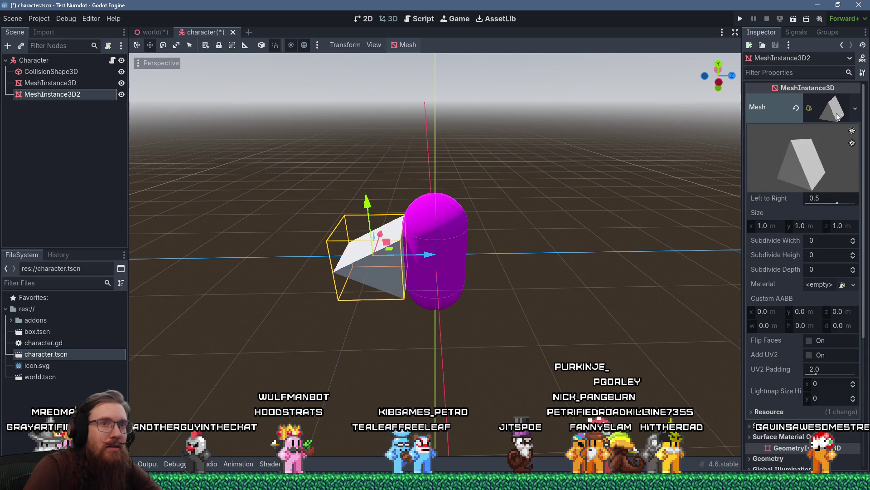
{"action": "left_click", "coordinate": [826, 198]}
{"action": "type", "text": "."}
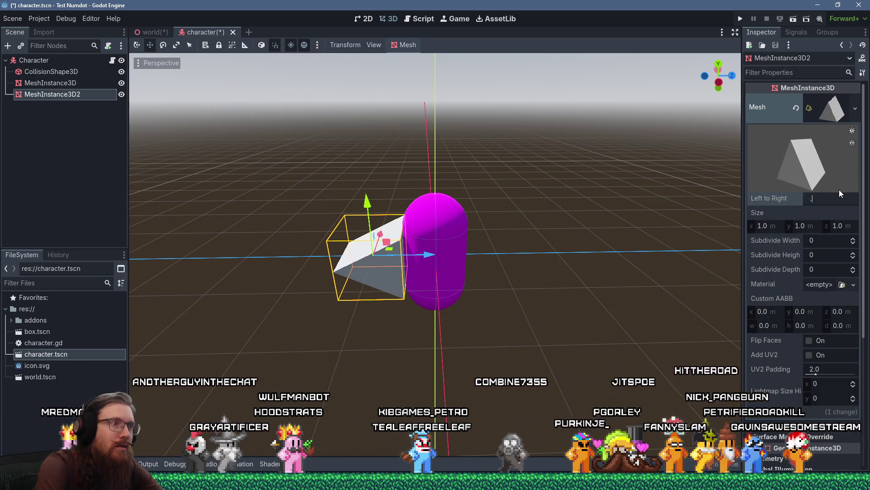
{"action": "type", "text": "2"}
{"action": "key", "text": "Return"}
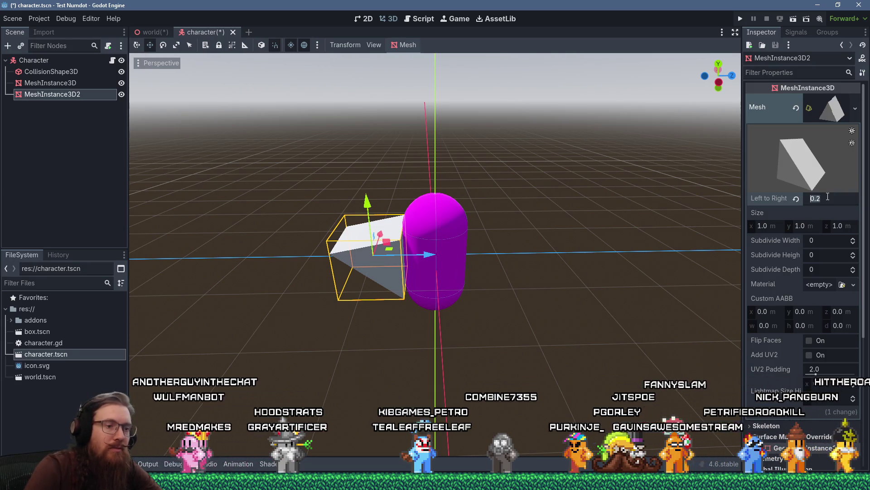
{"action": "key", "text": "ctrl+z"}
{"action": "left_click", "coordinate": [764, 225]}
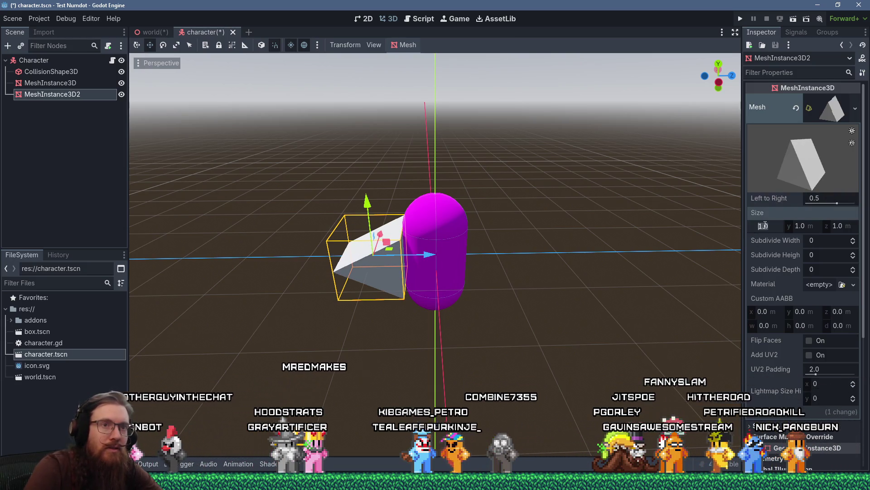
{"action": "type", "text": "2"}
{"action": "key", "text": "Tab"}
{"action": "type", "text": ".2"}
{"action": "key", "text": "Tab"}
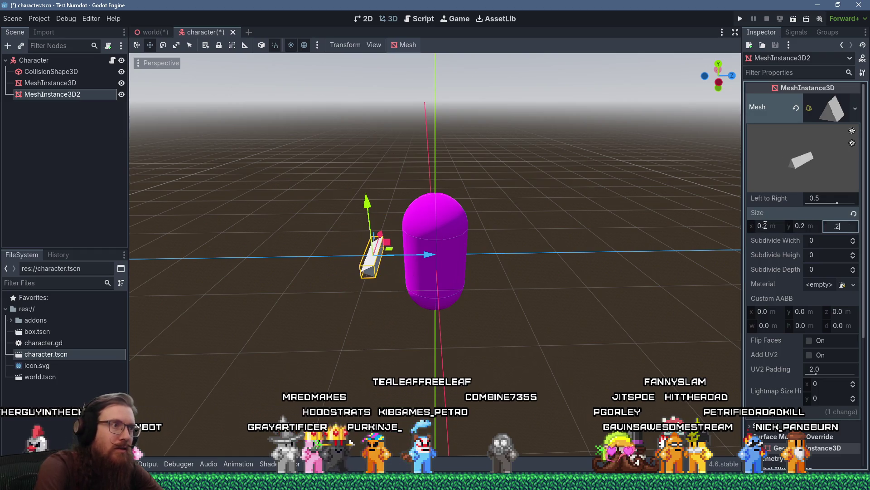
{"action": "key", "text": "Return"}
{"action": "left_click", "coordinate": [505, 244]}
Rotate the small prism 90 degrees onto its side.
{"action": "mouse_move", "coordinate": [505, 244]}
{"action": "left_mouse_down"}
{"action": "mouse_move", "coordinate": [654, 205]}
{"action": "mouse_move", "coordinate": [472, 234]}
{"action": "left_mouse_up"}
{"action": "left_click", "coordinate": [381, 246]}
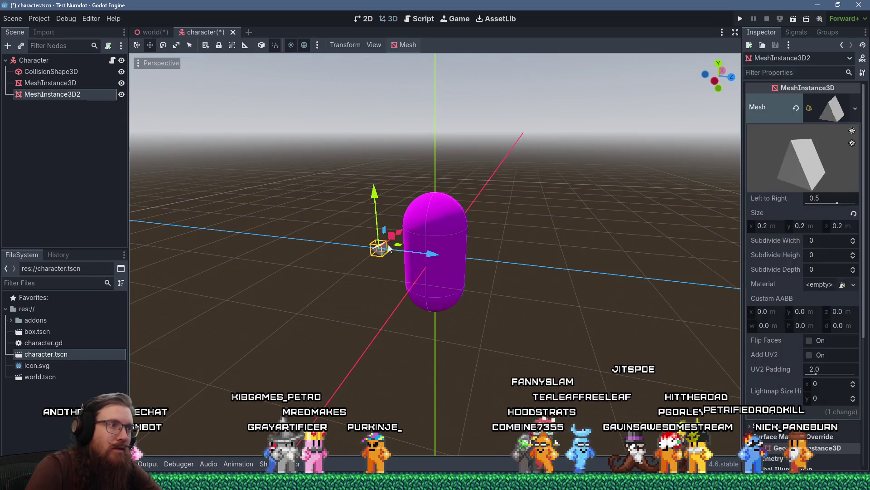
{"action": "left_click_drag", "start_coordinate": [388, 247], "coordinate": [473, 319]}
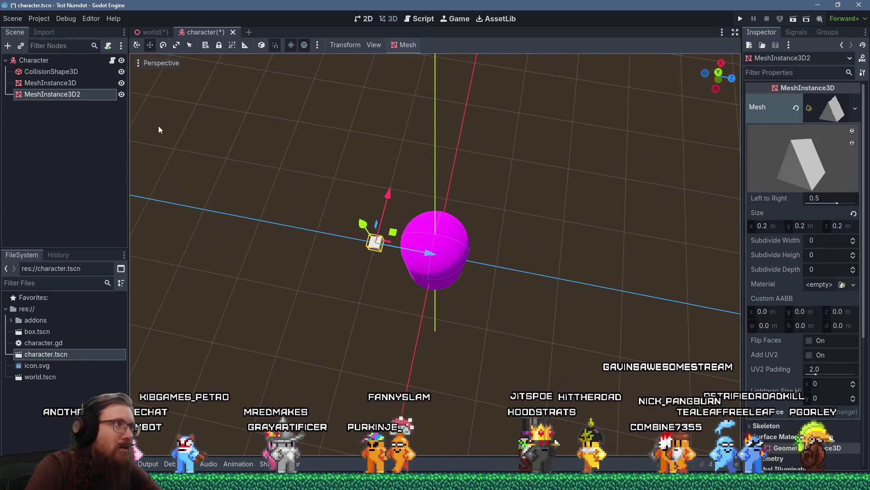
{"action": "left_click", "coordinate": [163, 45]}
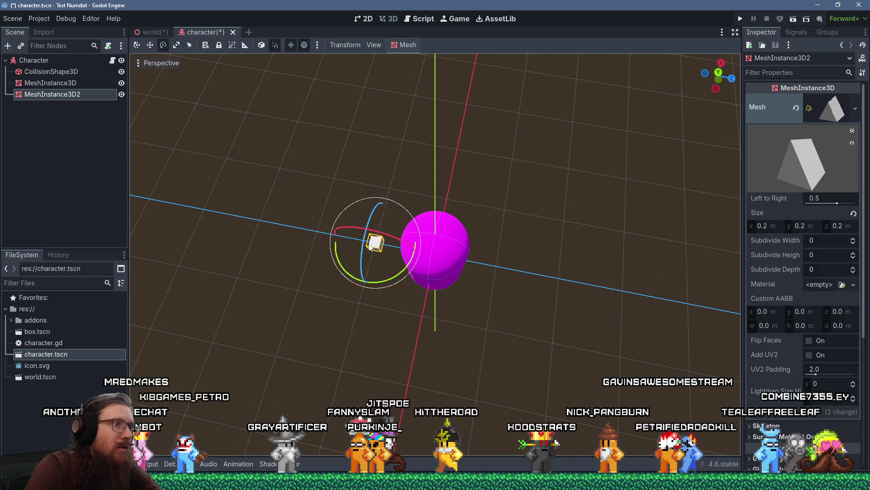
{"action": "left_click_drag", "start_coordinate": [370, 246], "coordinate": [358, 232]}
{"action": "left_click", "coordinate": [505, 163]}
{"action": "mouse_move", "coordinate": [505, 162]}
{"action": "left_mouse_down"}
{"action": "mouse_move", "coordinate": [458, 200]}
{"action": "mouse_move", "coordinate": [424, 275]}
{"action": "left_mouse_up"}
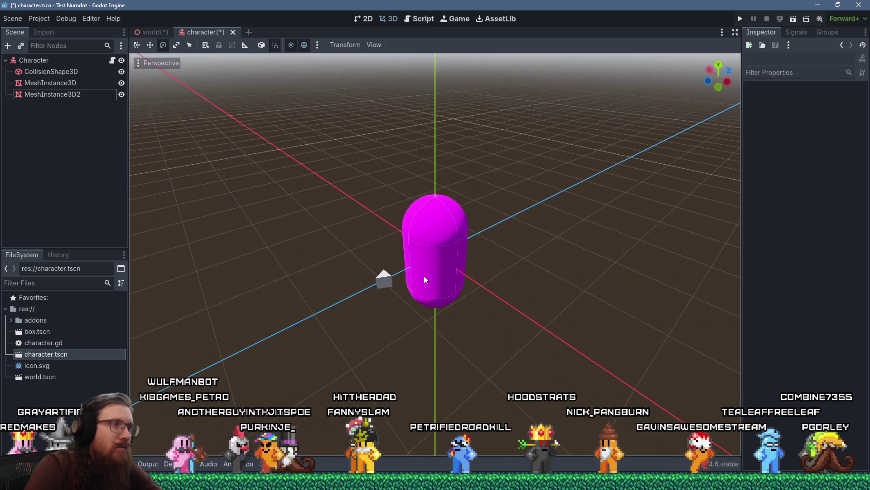
Enlarge the prism's size to 0.4 on all sides.
{"action": "left_click", "coordinate": [382, 282]}
{"action": "left_click", "coordinate": [780, 225]}
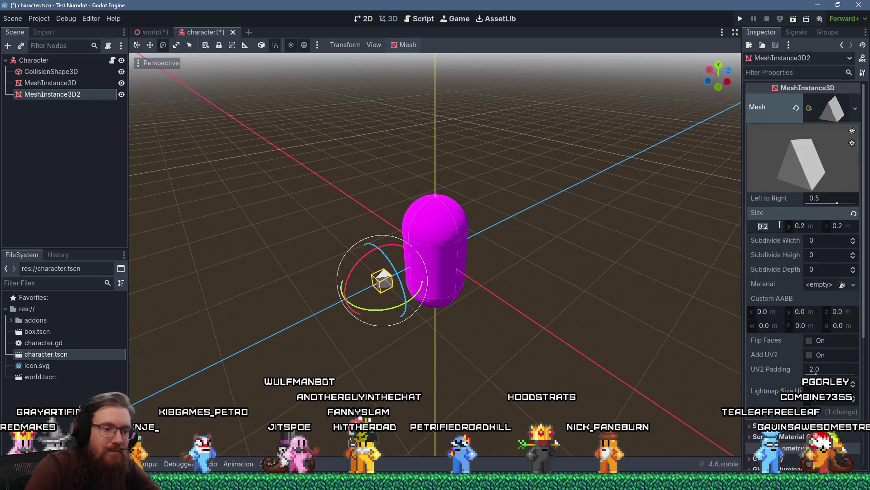
{"action": "key", "text": "Tab"}
{"action": "type", "text": ".4"}
{"action": "key", "text": "Tab"}
{"action": "type", "text": ".4"}
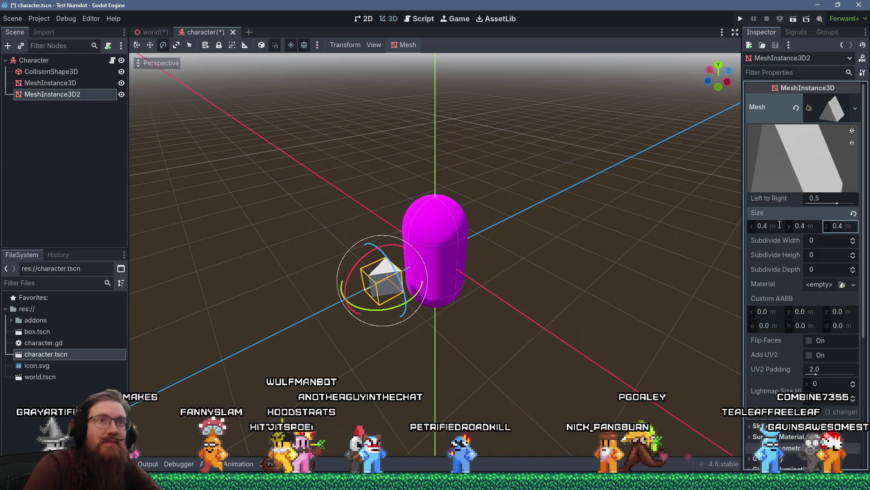
{"action": "scroll", "coordinate": [791, 274], "scroll_direction": "down", "scroll_amount": 5}
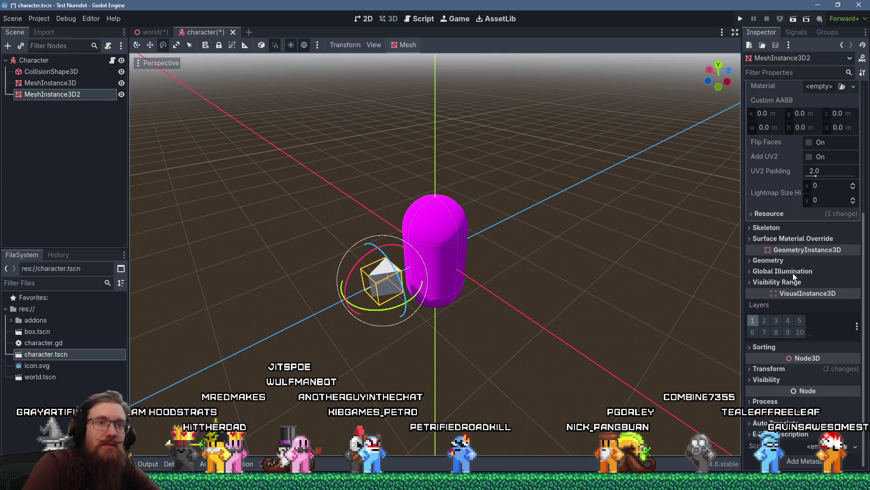
Copy the capsule's magenta material onto the prism's surface override and save character.tscn.
{"action": "left_click", "coordinate": [793, 239]}
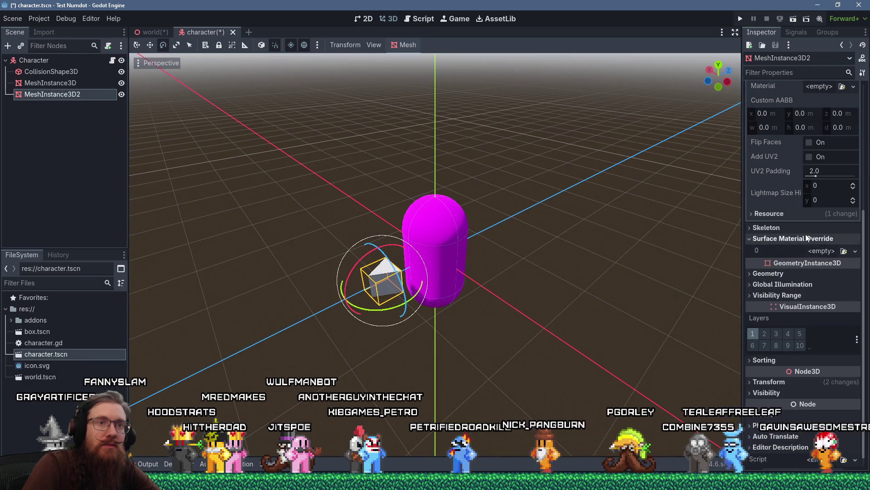
{"action": "left_click", "coordinate": [813, 251]}
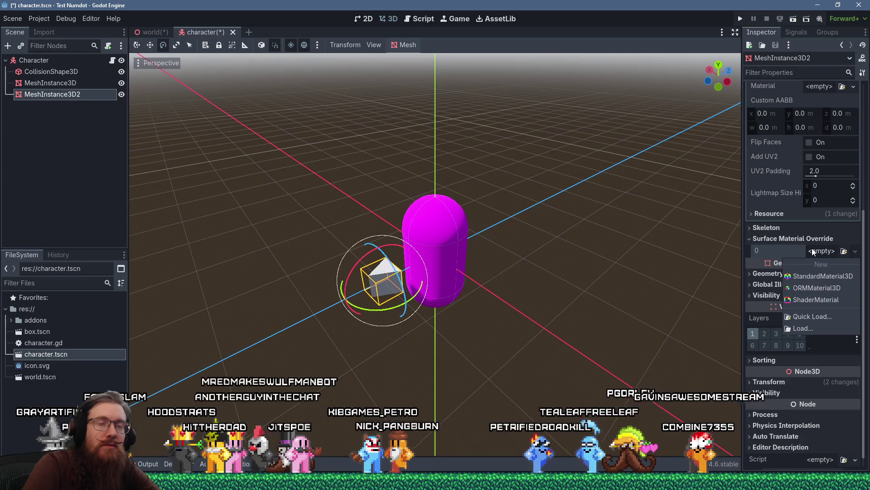
{"action": "left_click", "coordinate": [56, 68]}
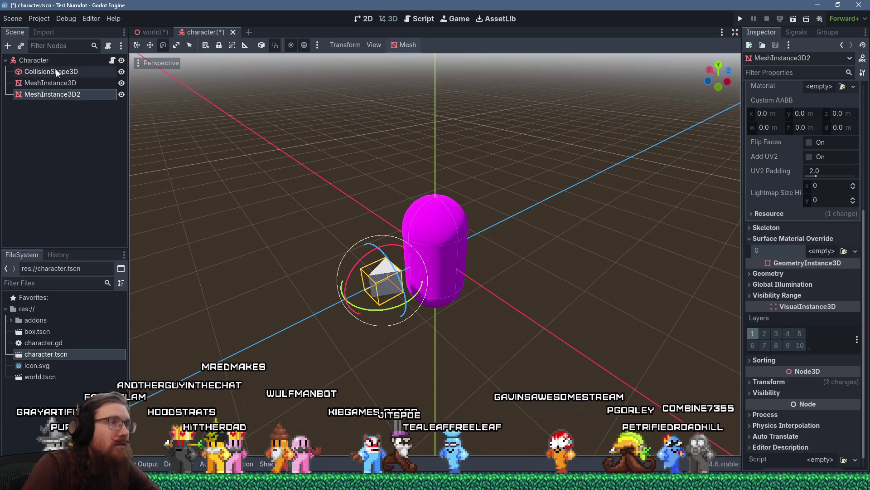
{"action": "left_click", "coordinate": [50, 83]}
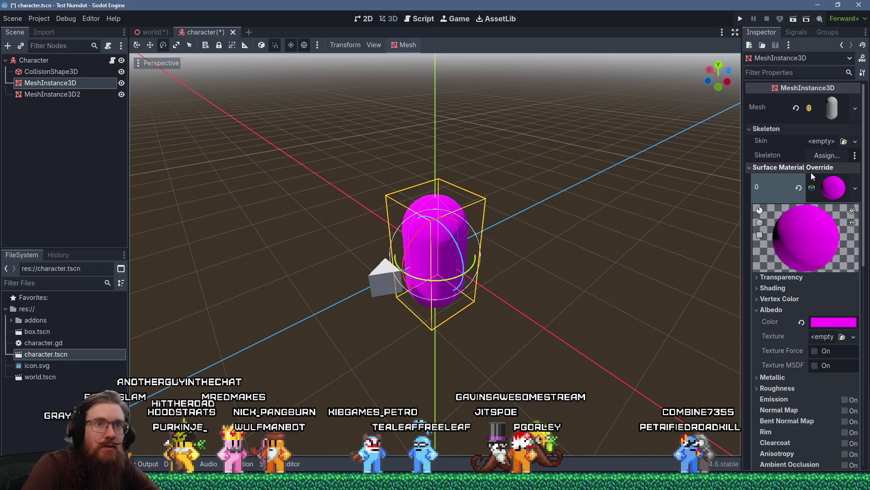
{"action": "right_click", "coordinate": [826, 182]}
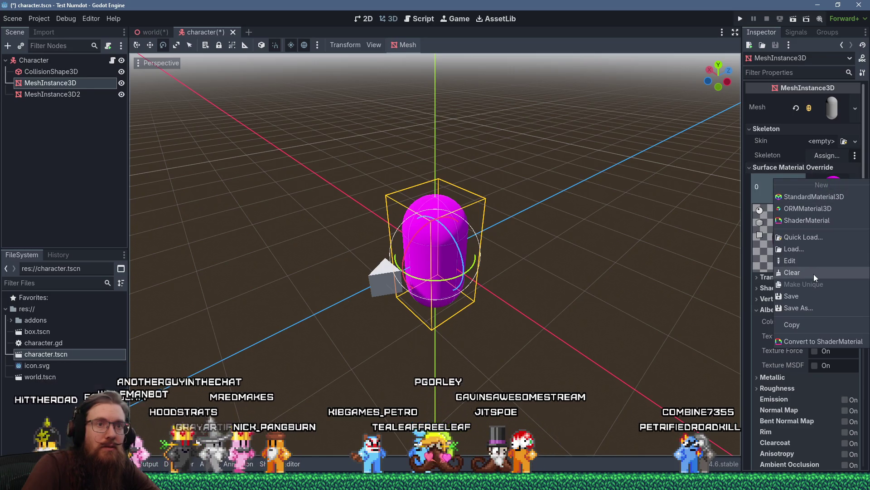
{"action": "left_click", "coordinate": [803, 323]}
{"action": "left_click", "coordinate": [71, 95]}
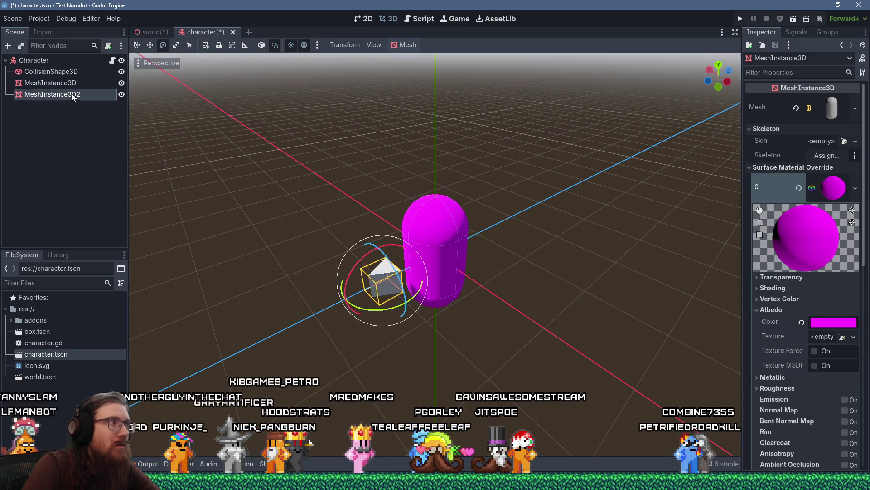
{"action": "left_click", "coordinate": [831, 256]}
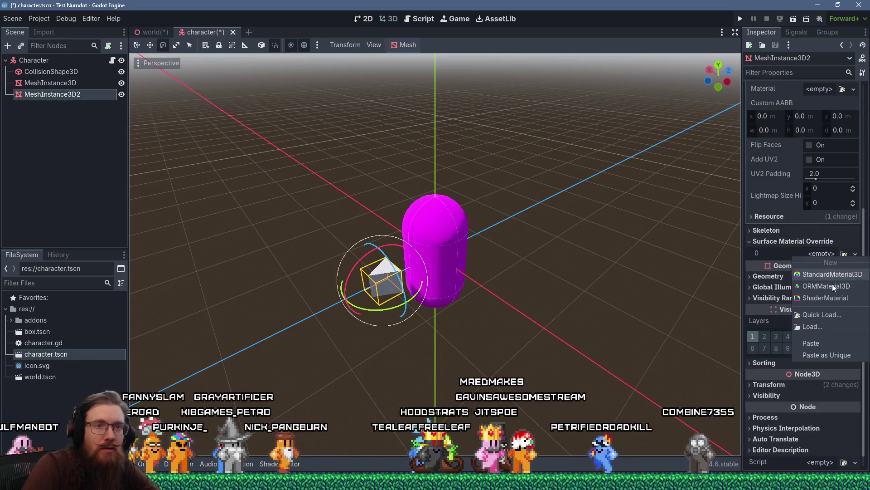
{"action": "left_click", "coordinate": [828, 346]}
{"action": "left_click_drag", "start_coordinate": [569, 203], "coordinate": [554, 208]}
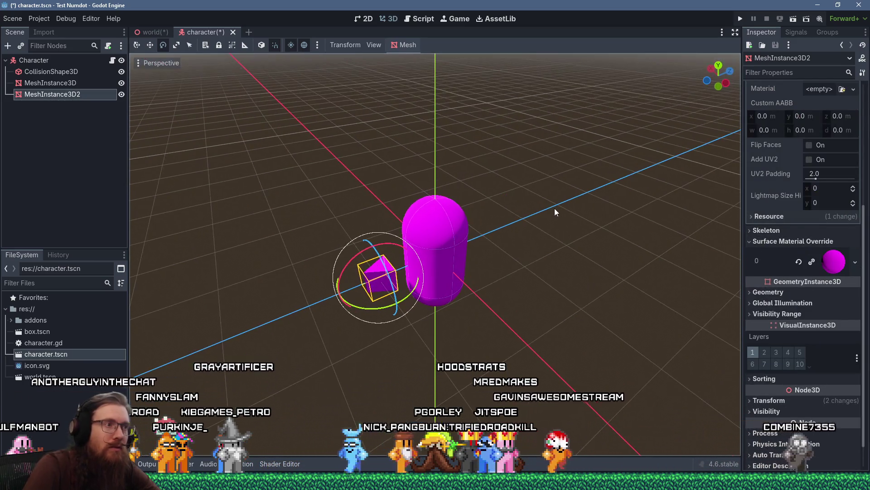
{"action": "key", "text": "ctrl+s"}
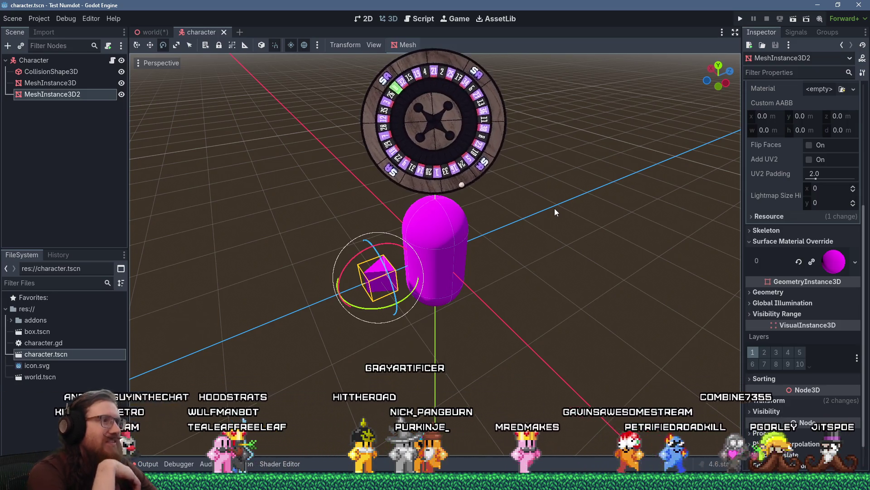
View the character on the world platform, then open character.gd for the Character node.
{"action": "mouse_move", "coordinate": [550, 179]}
{"action": "left_mouse_down"}
{"action": "mouse_move", "coordinate": [479, 317]}
{"action": "mouse_move", "coordinate": [564, 147]}
{"action": "left_mouse_up"}
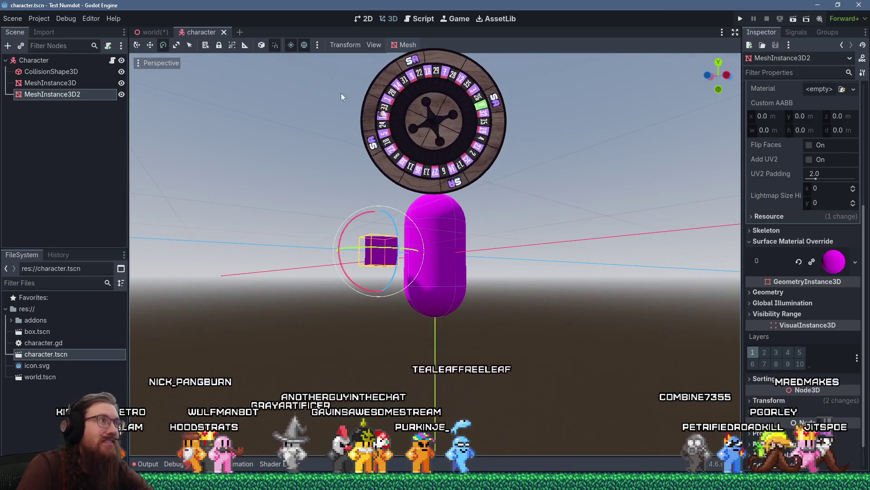
{"action": "left_click", "coordinate": [151, 32]}
{"action": "mouse_move", "coordinate": [566, 190]}
{"action": "left_mouse_down"}
{"action": "mouse_move", "coordinate": [665, 185]}
{"action": "mouse_move", "coordinate": [549, 187]}
{"action": "left_mouse_up"}
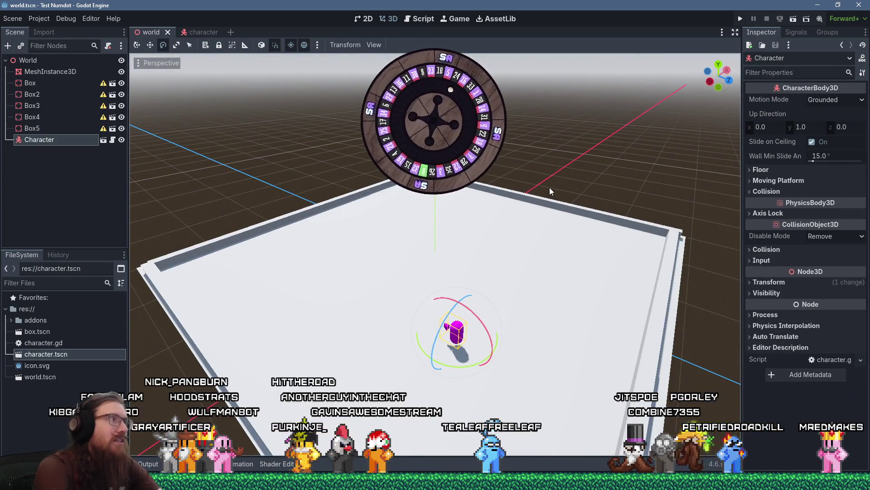
{"action": "left_click", "coordinate": [195, 33]}
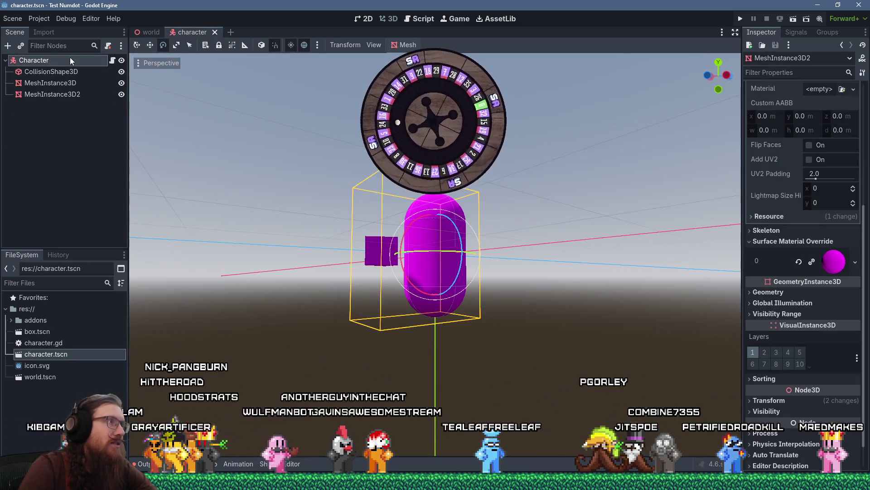
{"action": "left_click", "coordinate": [70, 58]}
{"action": "left_click", "coordinate": [418, 20]}
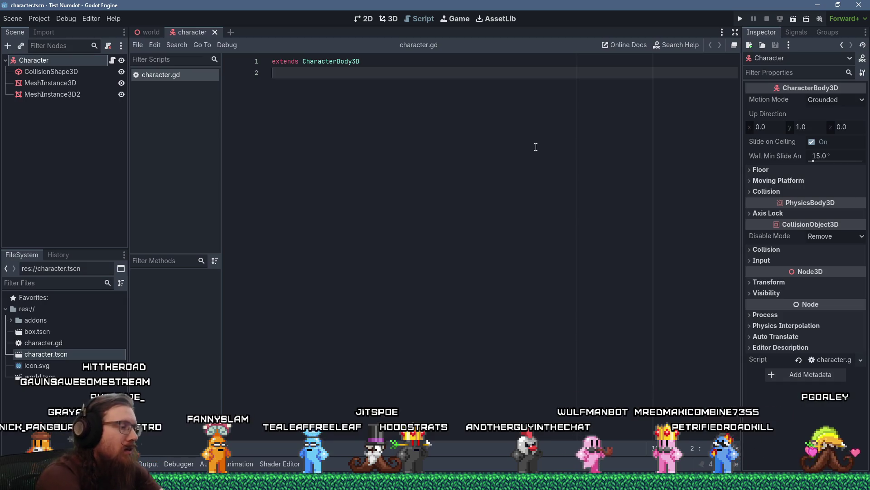
Write const ACCEL := 10.0 and const MAX_VELOCITY := 10.0 under extends CharacterBody3D.
{"action": "key", "text": "Return"}
{"action": "key", "text": "Return"}
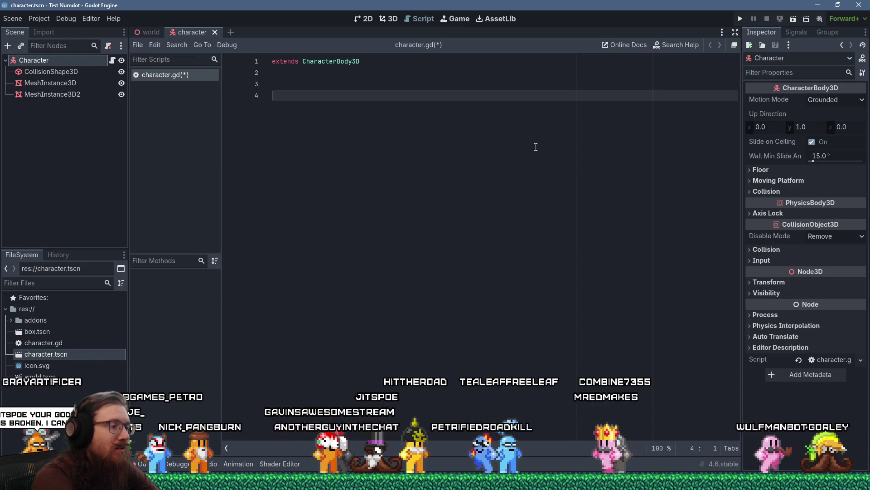
{"action": "type", "text": "const "}
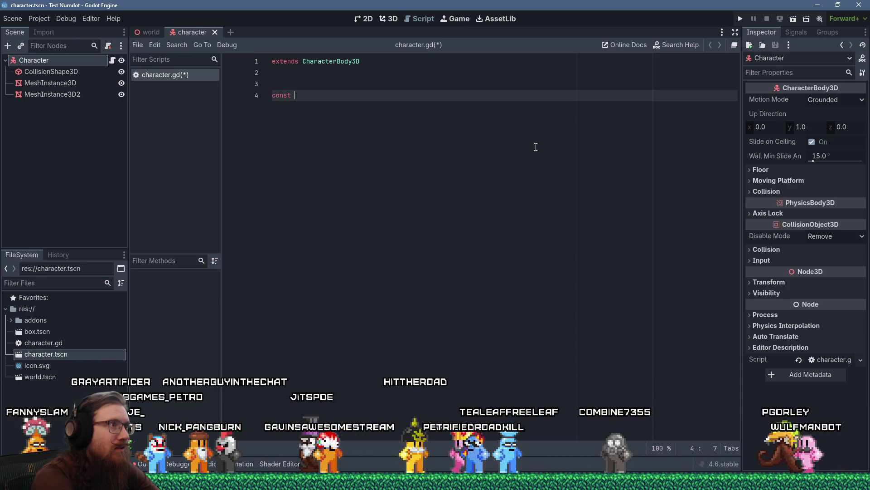
{"action": "type", "text": "ACCEL :"}
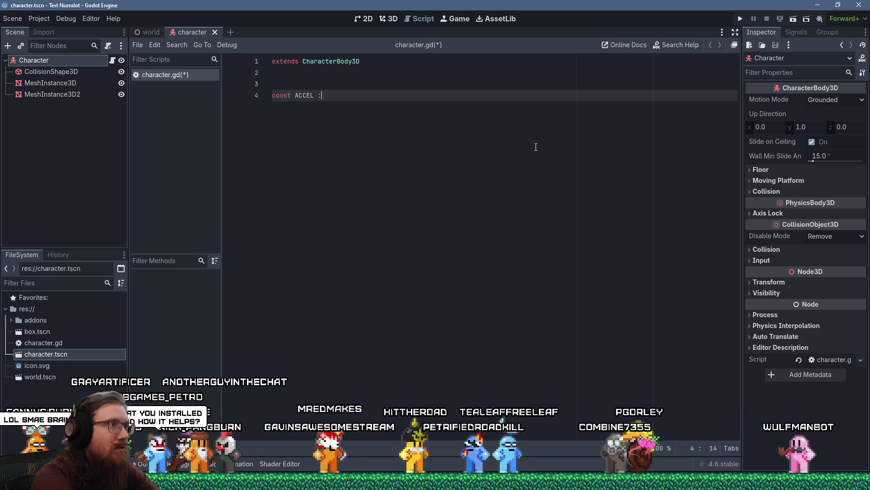
{"action": "type", "text": "= 10.0"}
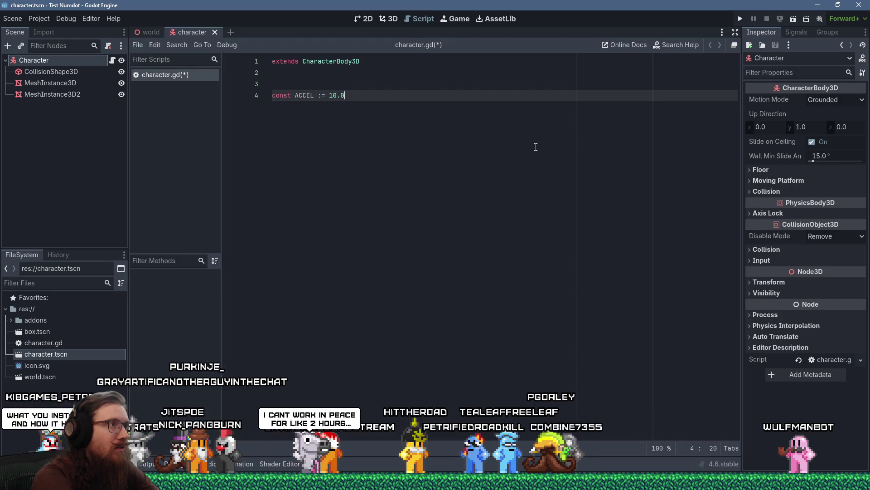
{"action": "key", "text": "Return"}
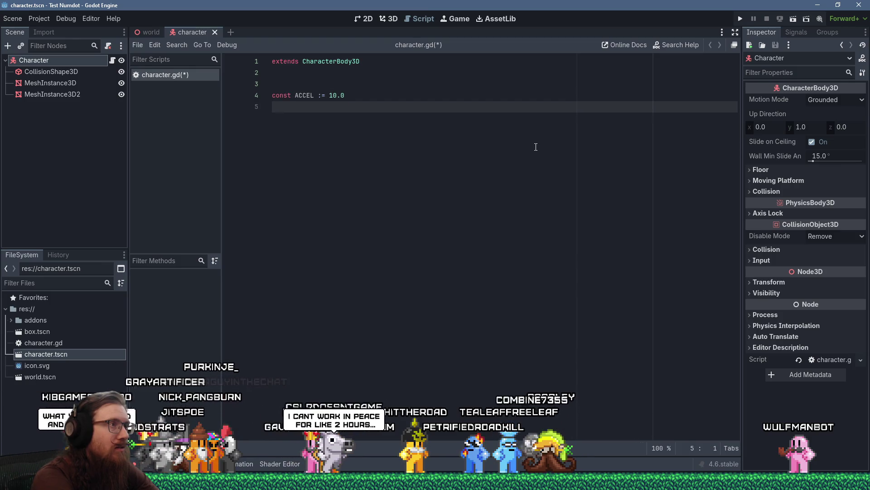
{"action": "key", "text": "Return"}
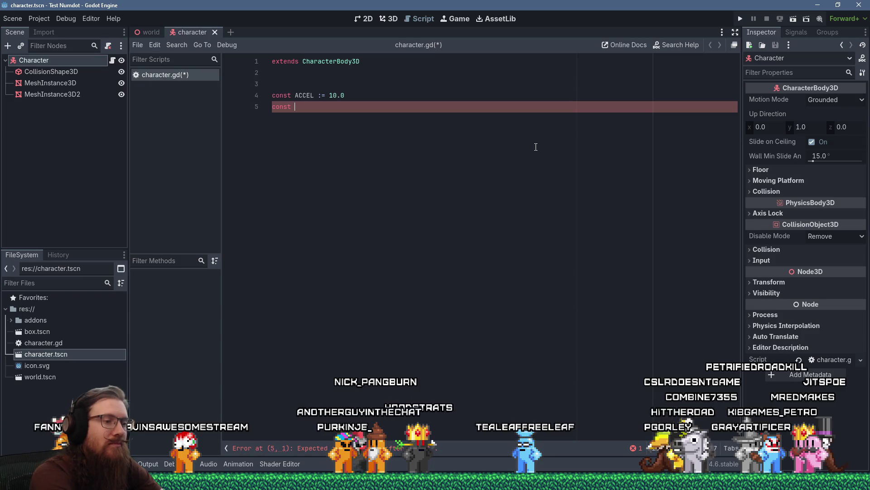
{"action": "key", "text": "shift+Home"}
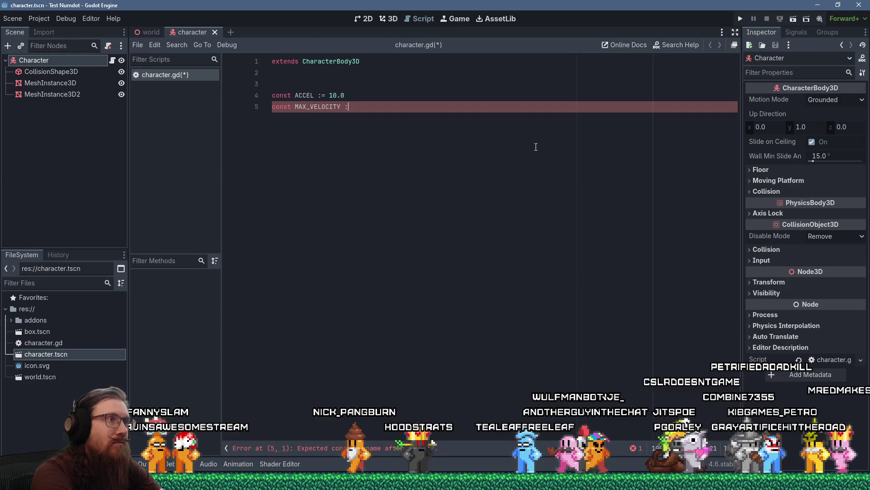
{"action": "type", "text": "= 10"}
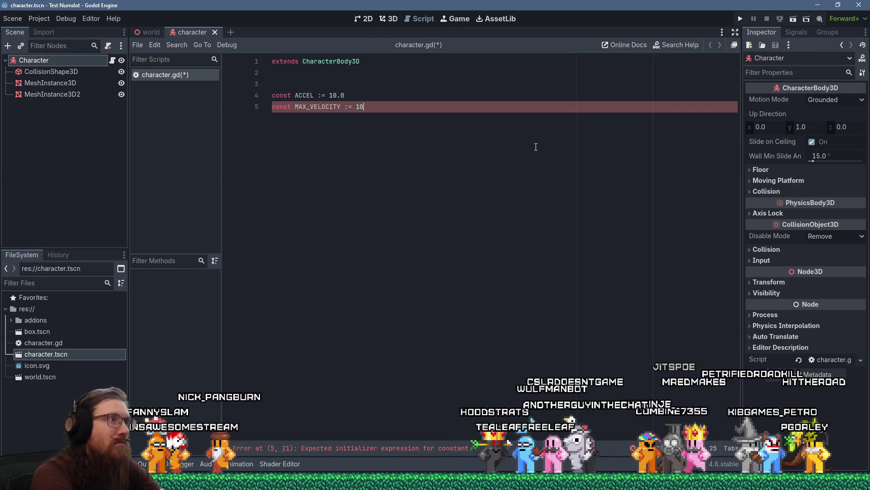
{"action": "type", "text": ".0"}
{"action": "key", "text": "Return"}
{"action": "key", "text": "Return"}
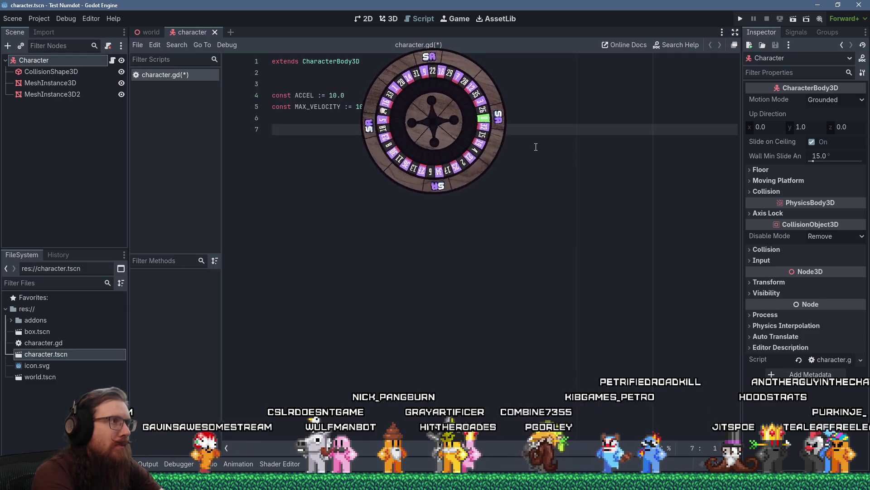
{"action": "type", "text": "cons"}
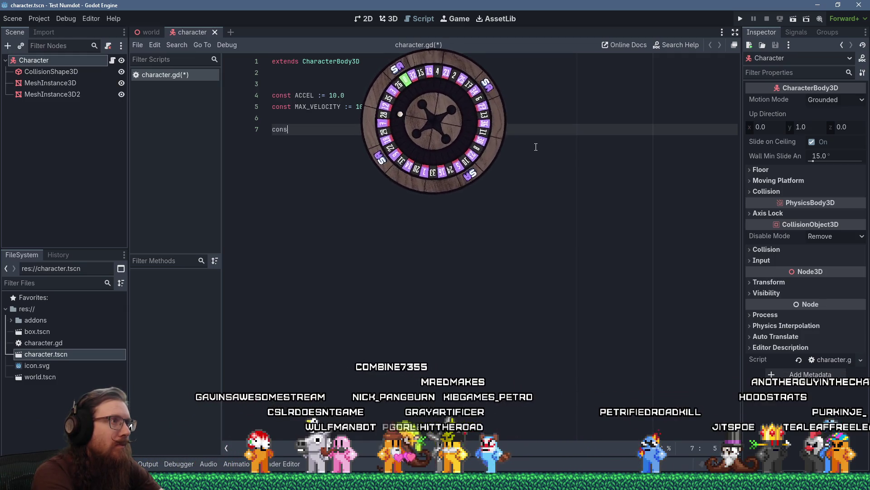
{"action": "type", "text": "t"}
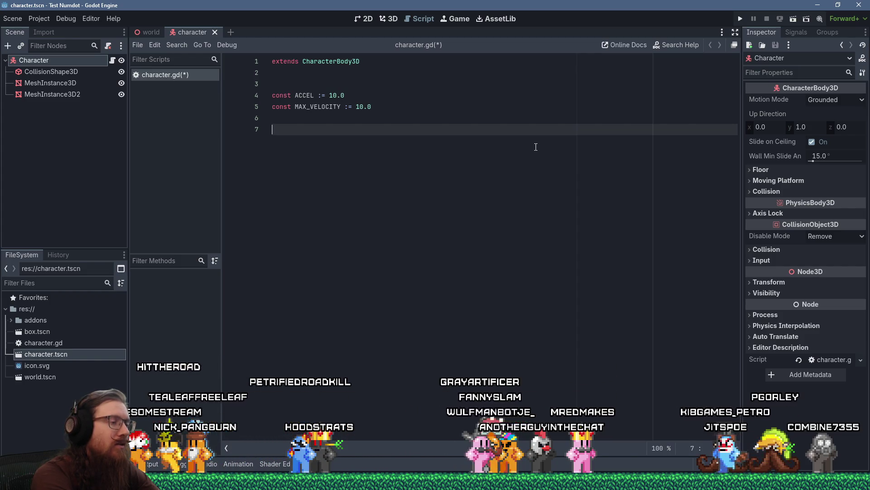
Add the _physics_process(delta: float) -> void function with blank lines above it.
{"action": "type", "text": "nc _physics"}
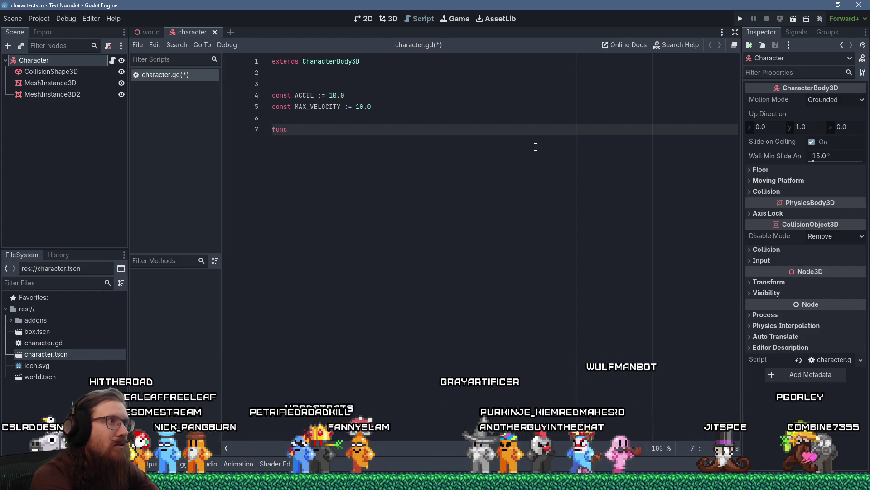
{"action": "key", "text": "Return"}
{"action": "key", "text": "Return"}
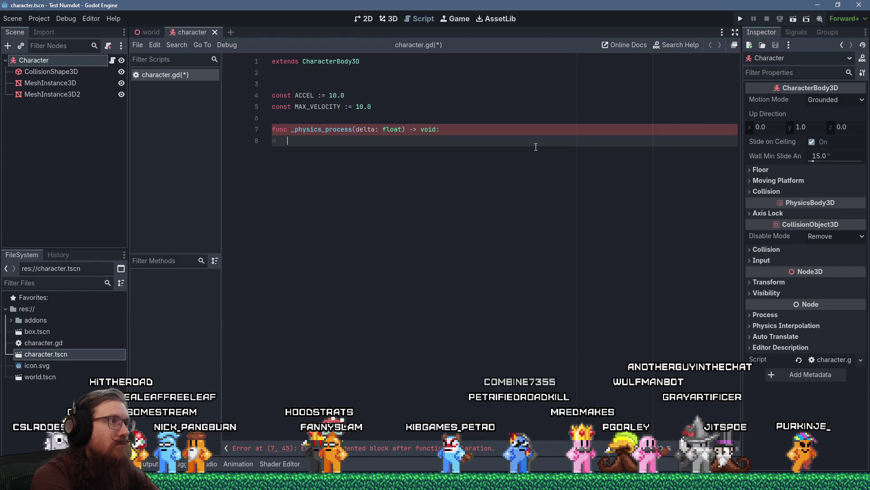
{"action": "key", "text": "Up"}
{"action": "key", "text": "Up"}
{"action": "key", "text": "Up"}
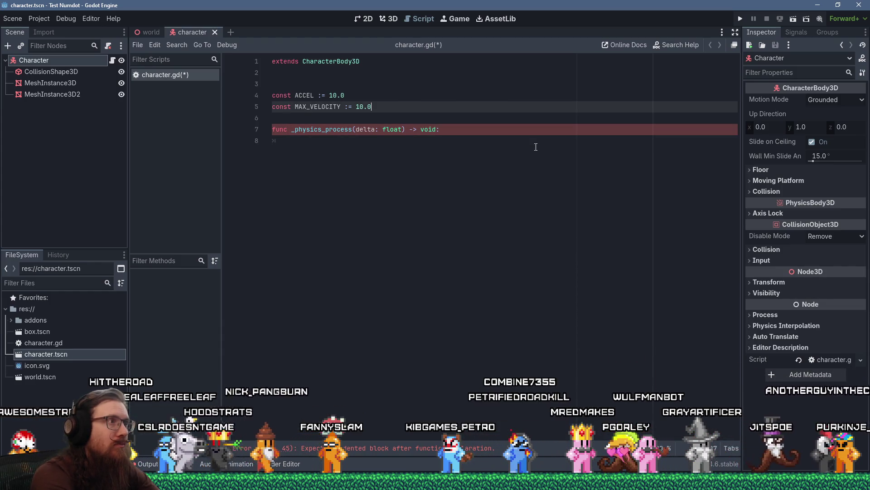
{"action": "key", "text": "Down"}
{"action": "key", "text": "Return"}
{"action": "key", "text": "Return"}
{"action": "key", "text": "Up"}
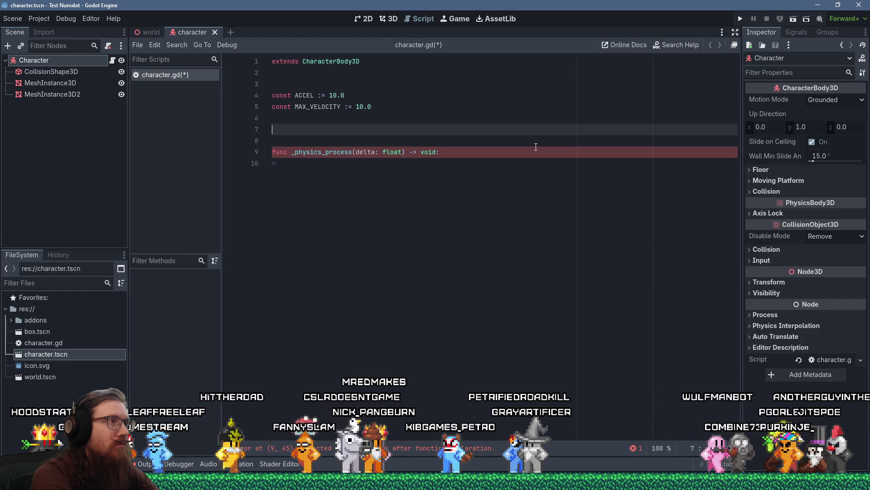
Declare const TURN_SPEED := 10.0 and begin the var input_forward := 1.0 line.
{"action": "key", "text": "Up"}
{"action": "type", "text": "const "}
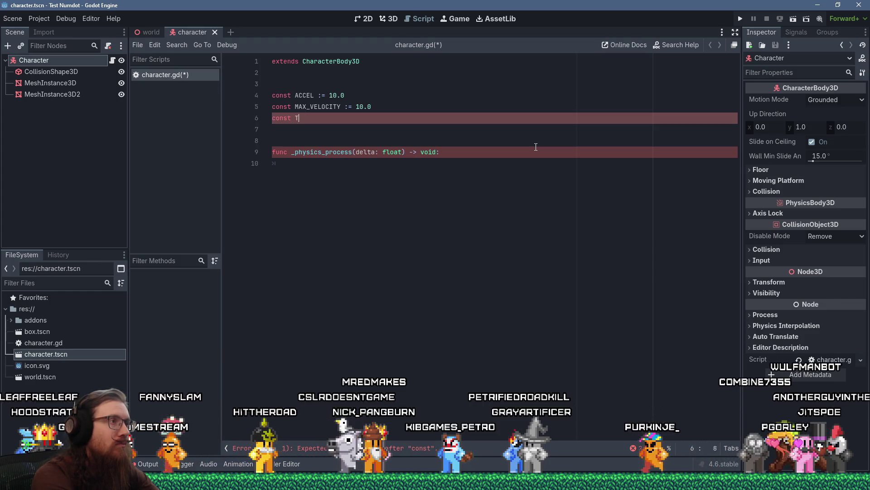
{"action": "type", "text": "TURN_SPEED"}
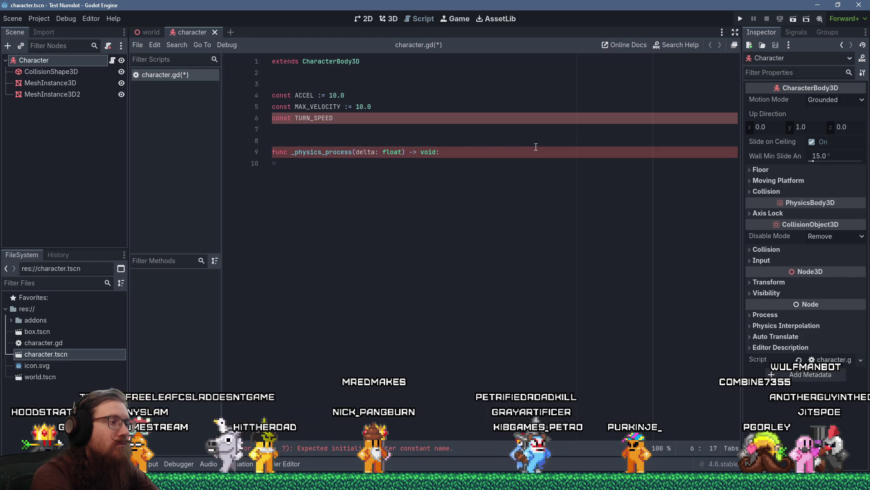
{"action": "type", "text": " :"}
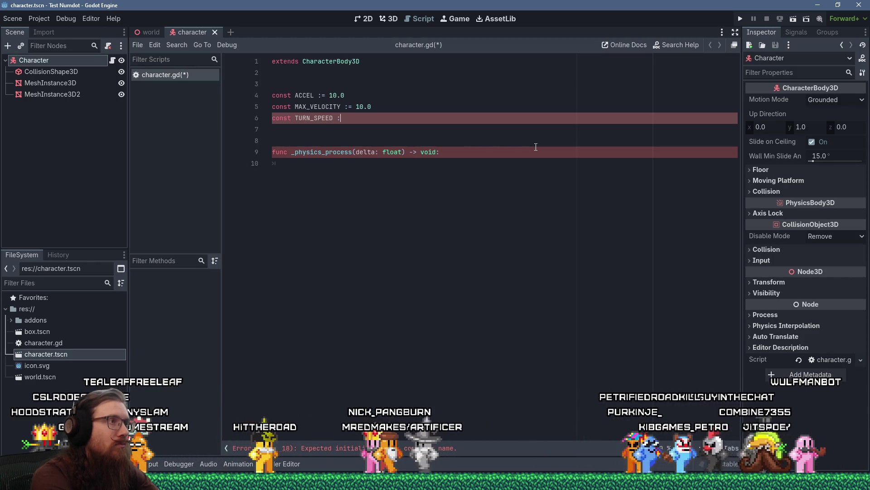
{"action": "type", "text": "="}
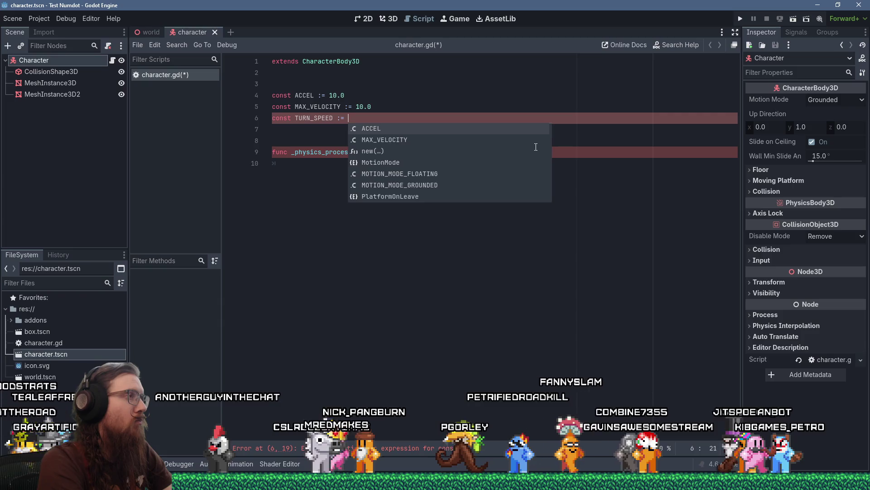
{"action": "type", "text": "10.0"}
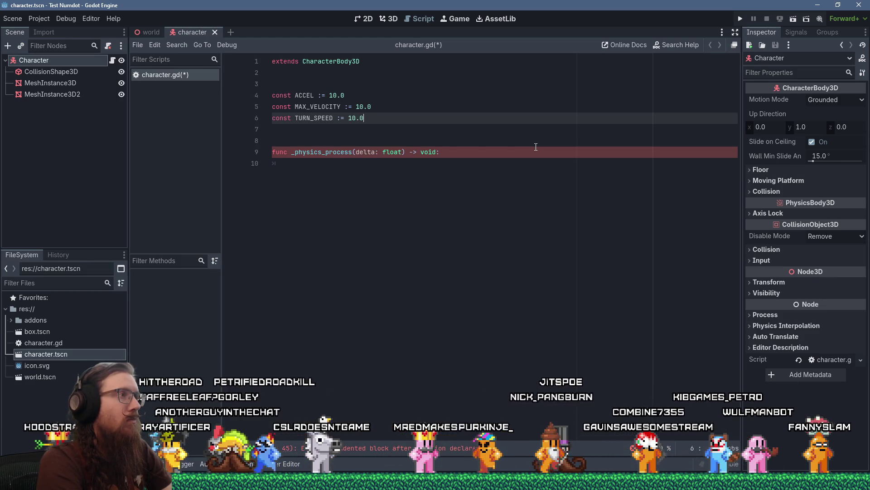
{"action": "key", "text": "Return"}
{"action": "key", "text": "Return"}
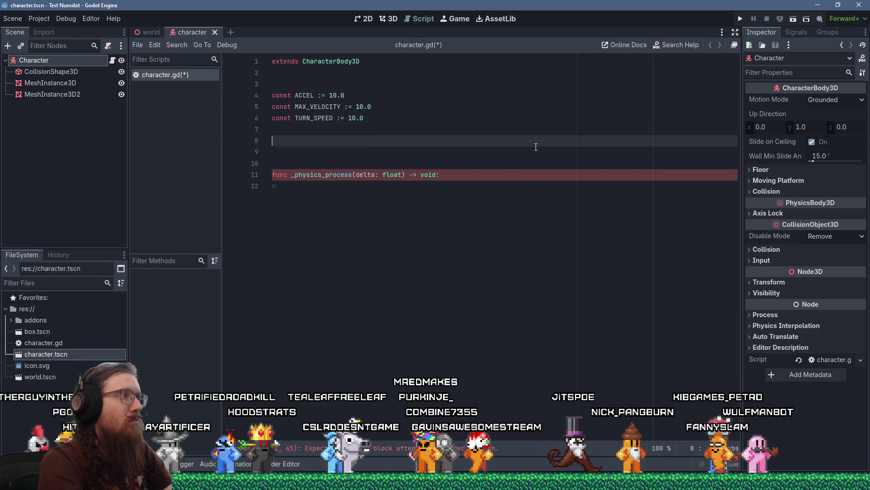
{"action": "type", "text": "var "}
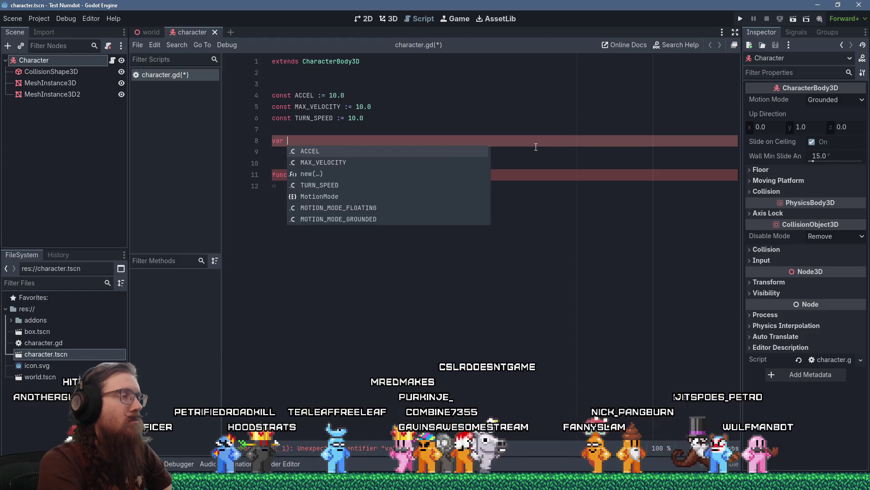
{"action": "type", "text": "input_fora"}
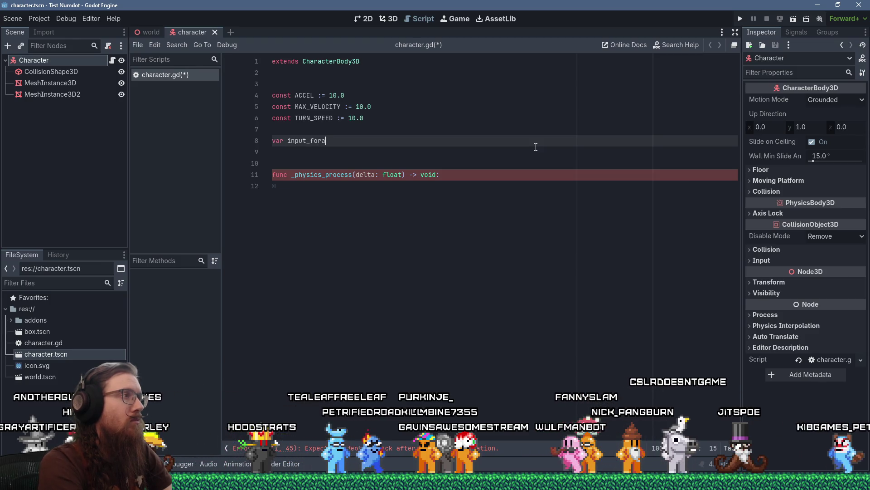
{"action": "key", "text": "BackSpace"}
{"action": "type", "text": "ward "}
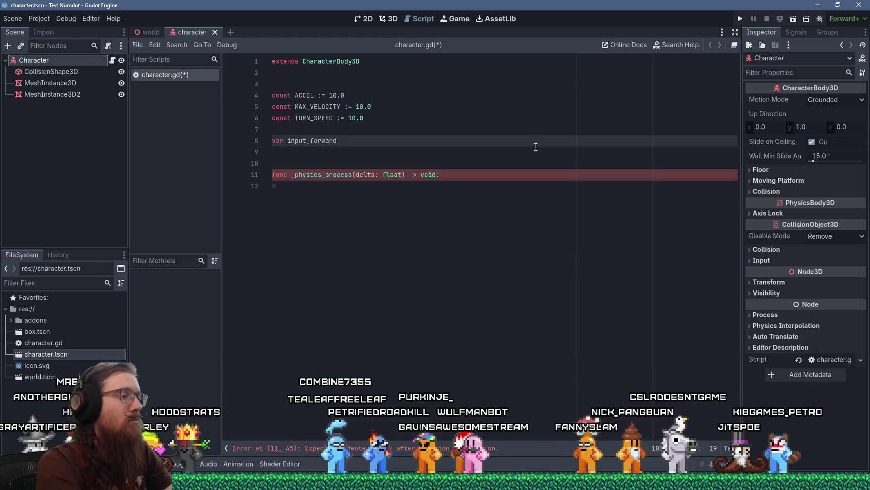
{"action": "type", "text": ":="}
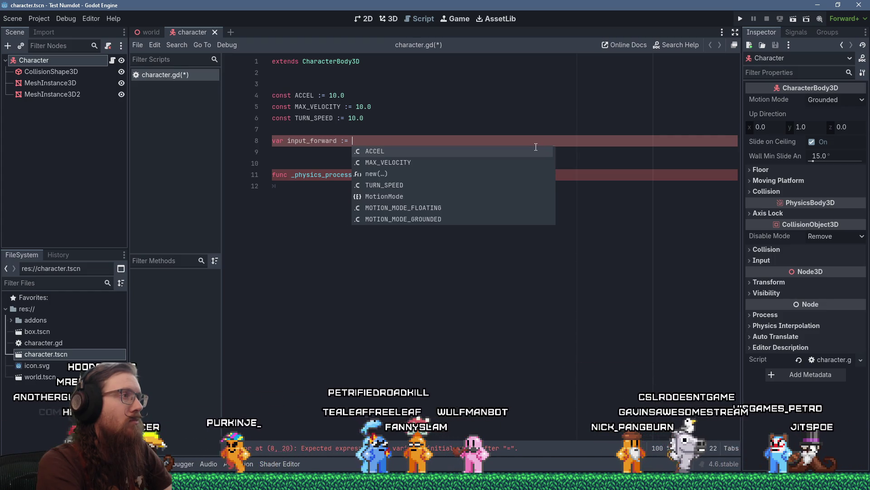
{"action": "type", "text": " 1.0"}
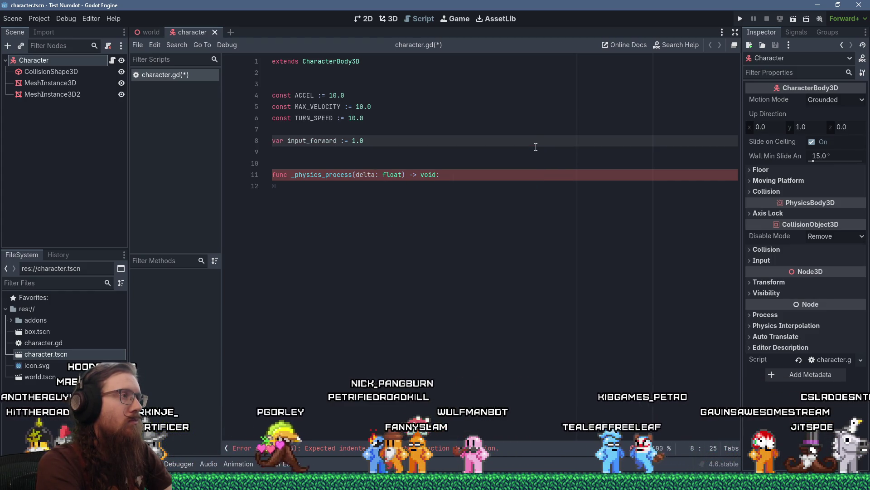
Add var input_turn := 0.0 below input_forward, then begin a velocity += basis.z line in _physics_process.
{"action": "key", "text": "Return"}
{"action": "type", "text": "var input_"}
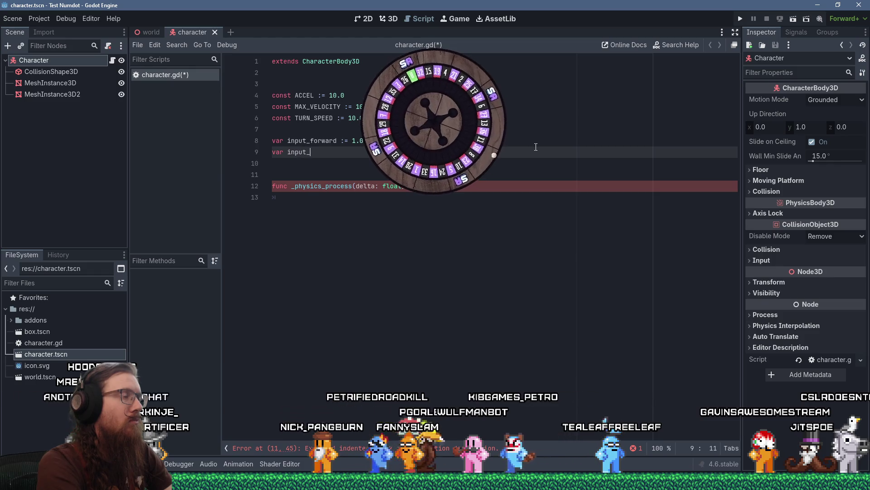
{"action": "type", "text": "tur"}
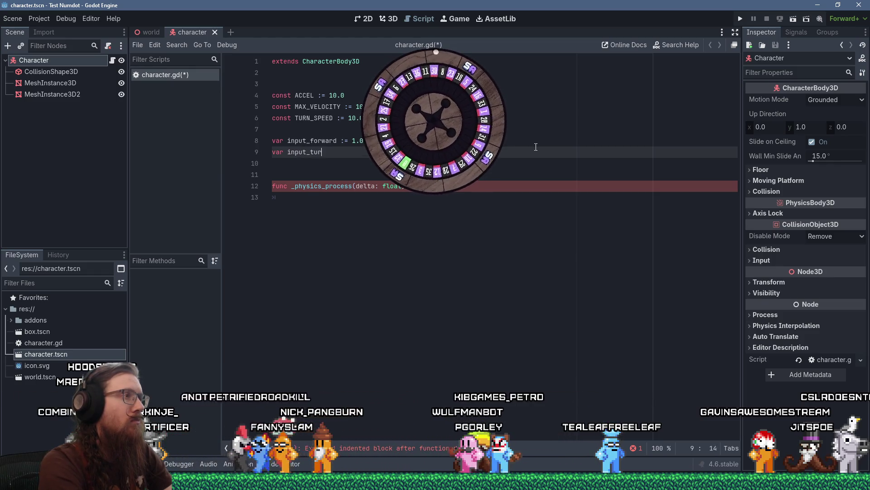
{"action": "type", "text": "n := 0.0"}
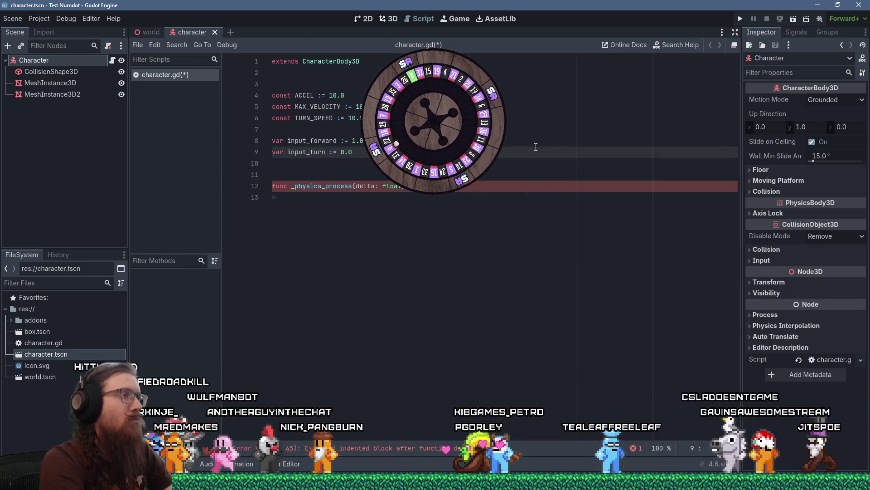
{"action": "key", "text": "Down"}
{"action": "key", "text": "Down"}
{"action": "key", "text": "Down"}
{"action": "key", "text": "Down"}
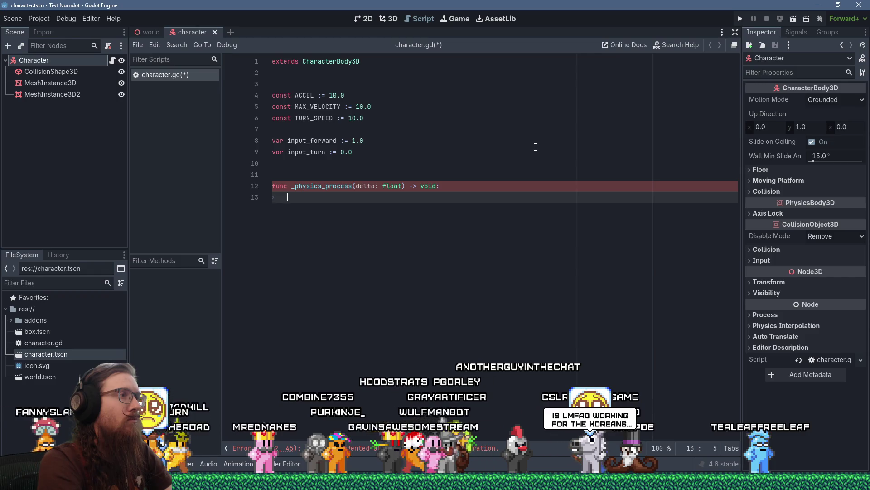
{"action": "type", "text": "velocity"}
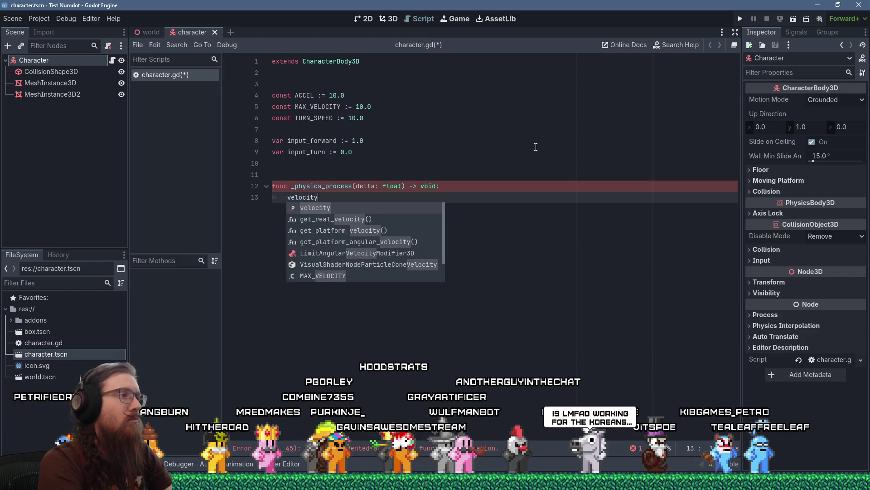
{"action": "type", "text": " += "}
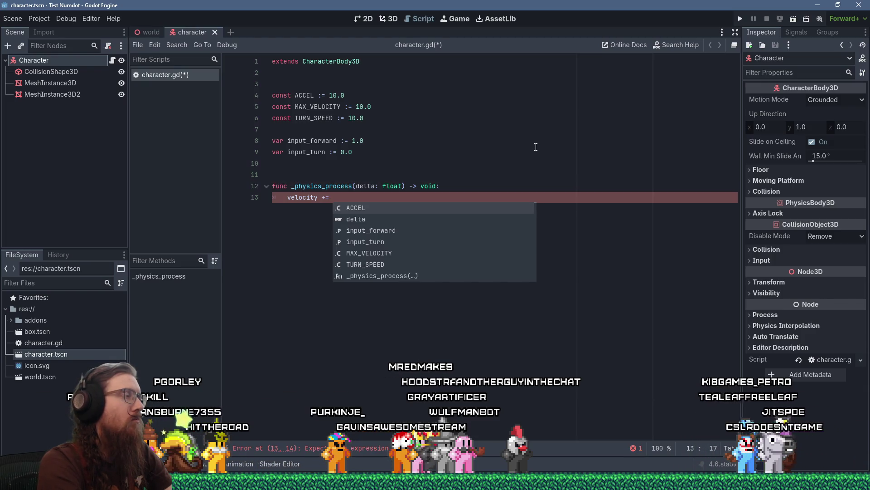
{"action": "type", "text": "basis.z"}
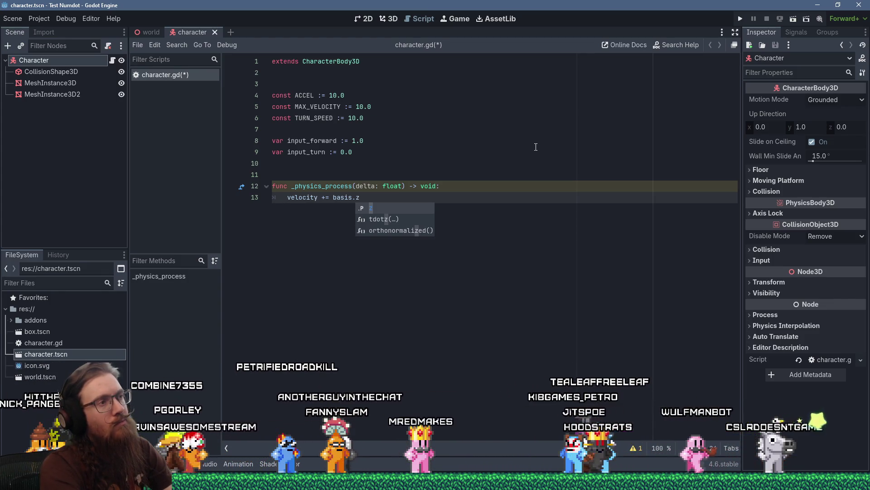
Declare var dir := -basis.z and make velocity add dir * input_forward * delta.
{"action": "key", "text": "Escape"}
{"action": "key", "text": "Up"}
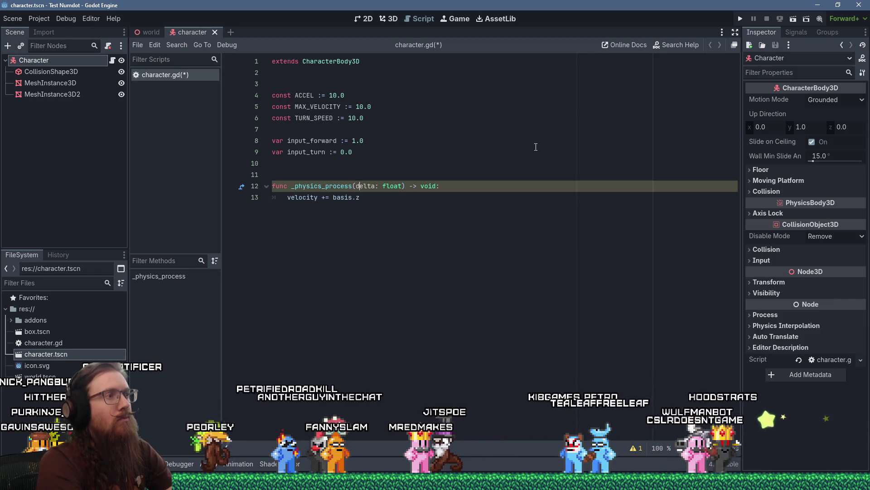
{"action": "key", "text": "Return"}
{"action": "type", "text": "var di"}
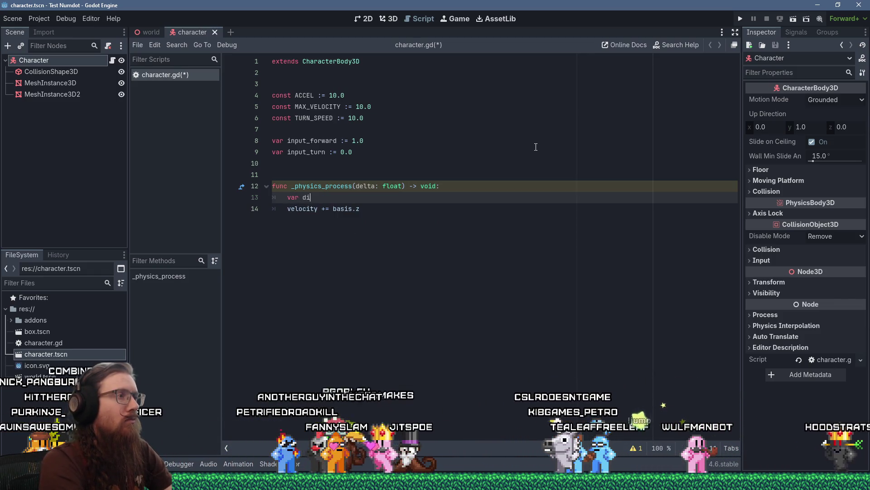
{"action": "type", "text": "r := -basis.z"}
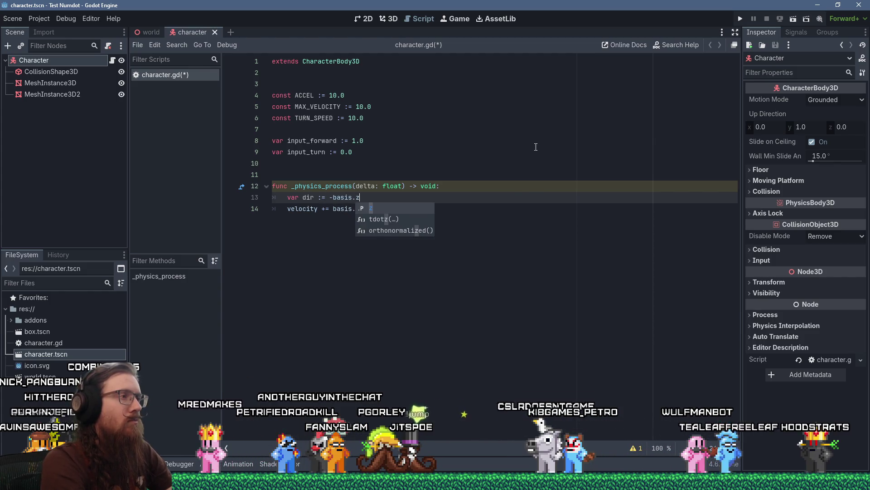
{"action": "key", "text": "Escape"}
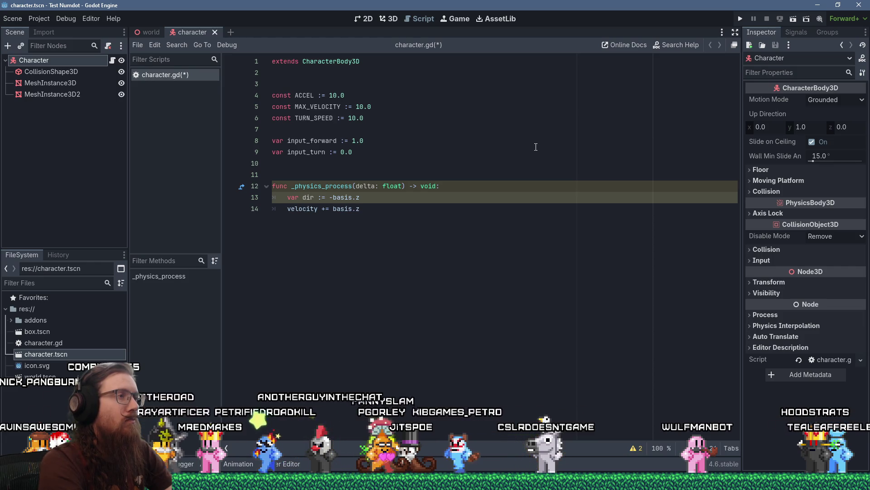
{"action": "key", "text": "Down"}
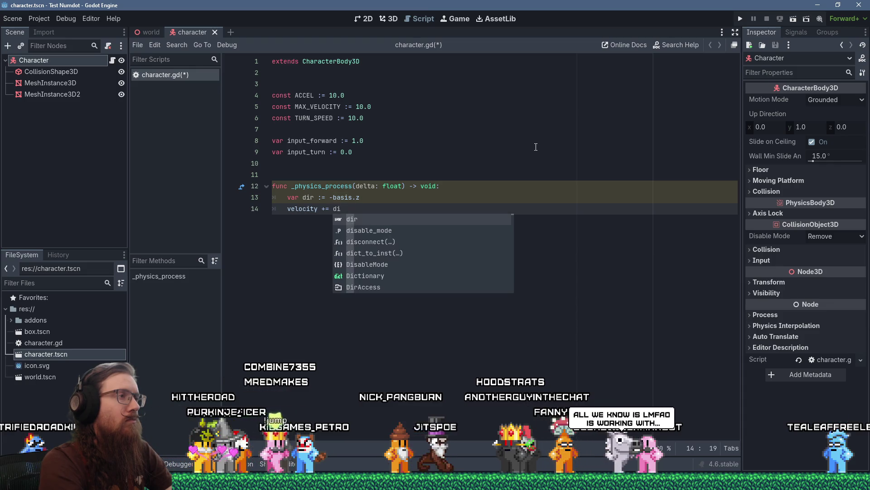
{"action": "type", "text": "r * input_forward *"}
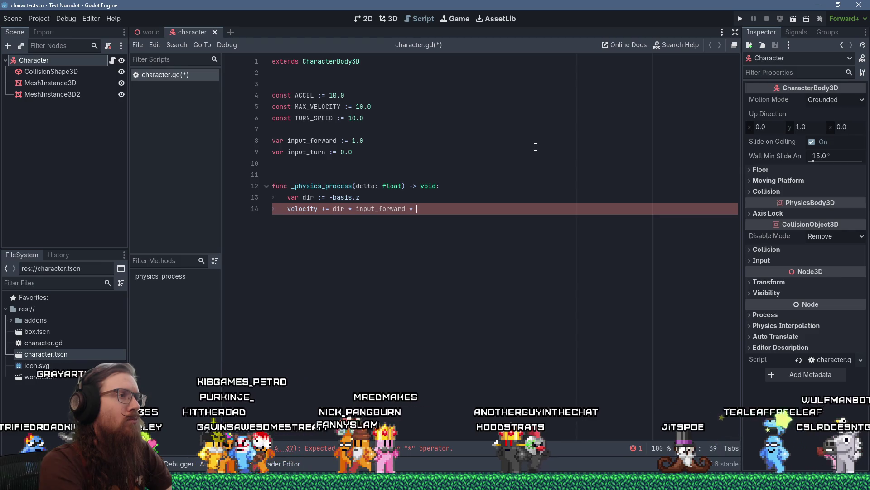
{"action": "type", "text": "ta"}
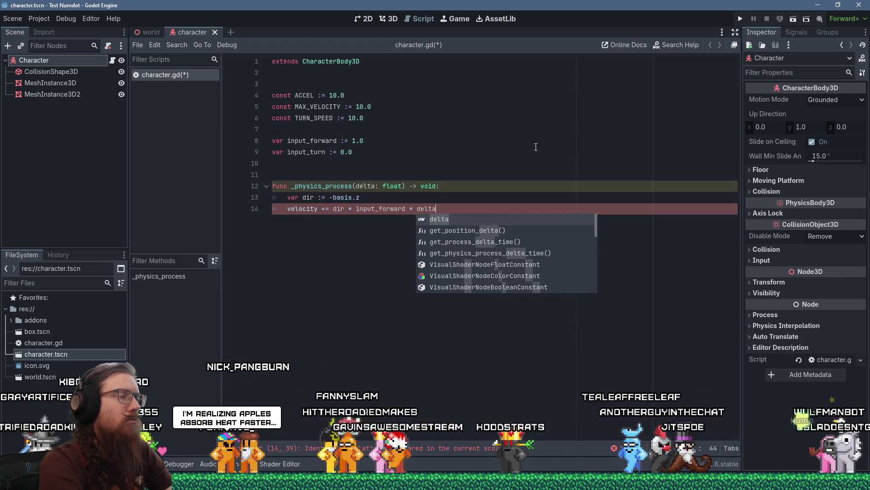
{"action": "key", "text": "Return"}
{"action": "key", "text": "Return"}
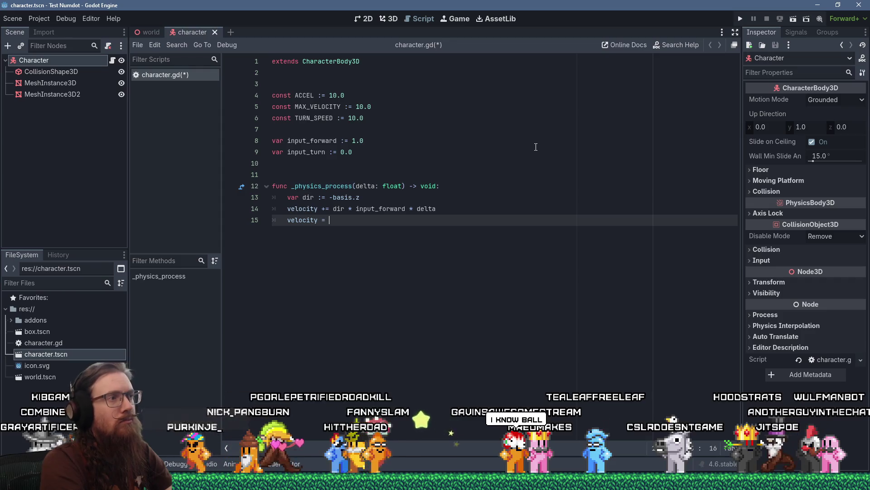
Start a velocity clamping line using clampf, then retype it as a clamp call.
{"action": "type", "text": "= "}
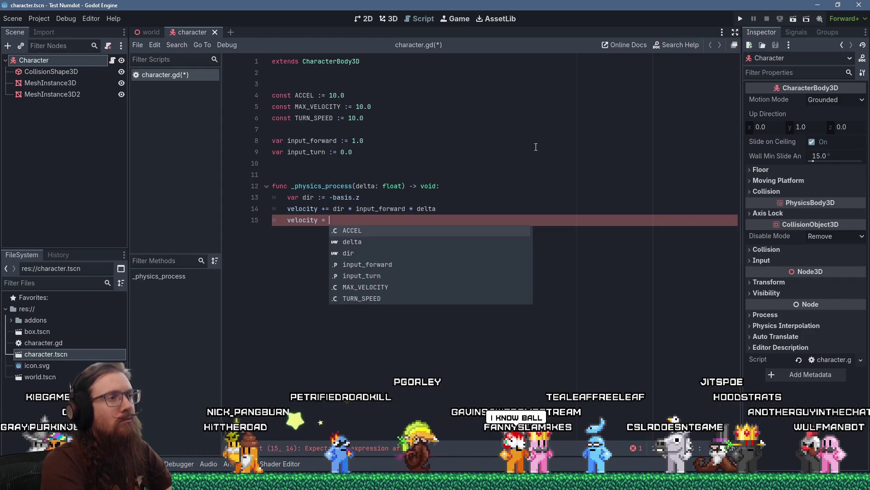
{"action": "type", "text": "velocity."}
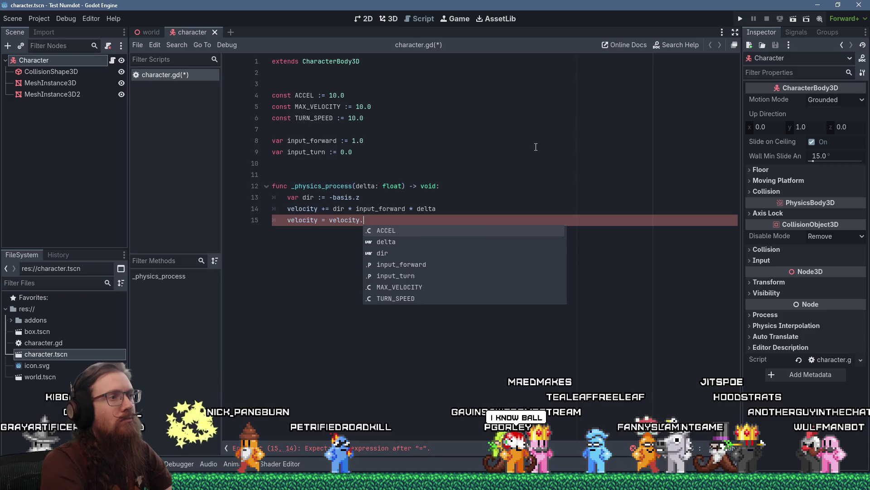
{"action": "type", "text": "clampe"}
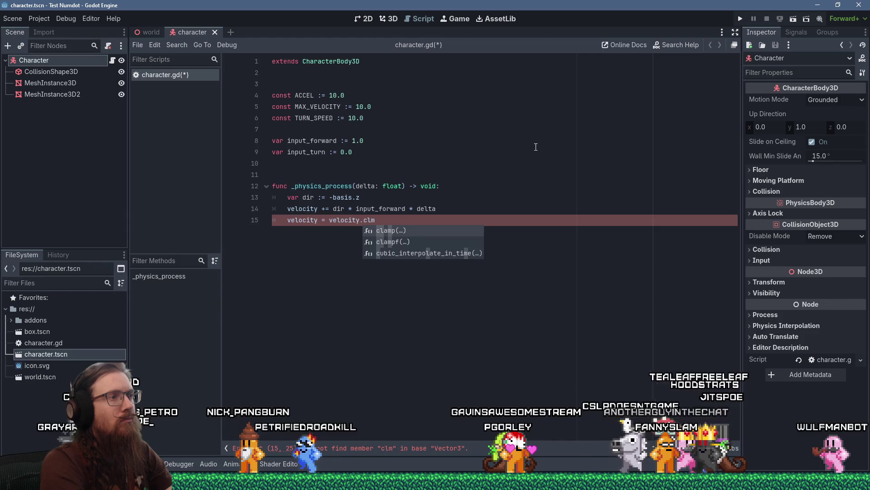
{"action": "key", "text": "Down"}
{"action": "key", "text": "Return"}
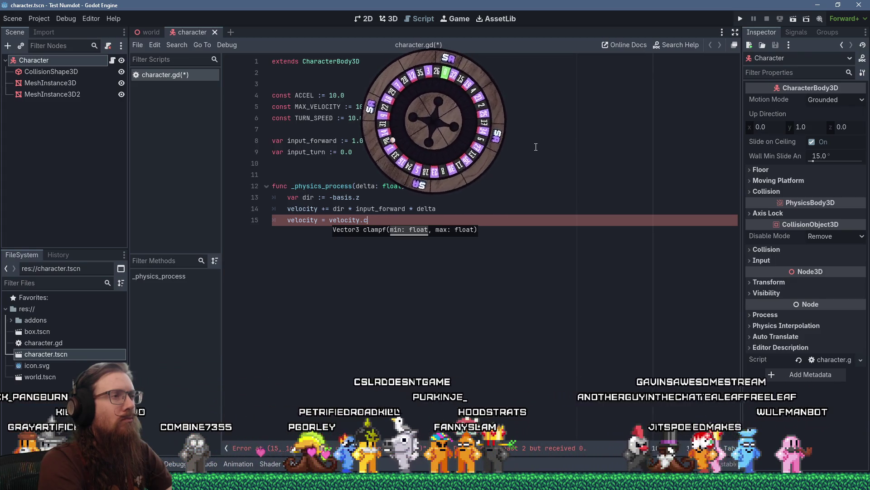
{"action": "key", "text": "BackSpace"}
{"action": "key", "text": "BackSpace"}
{"action": "key", "text": "BackSpace"}
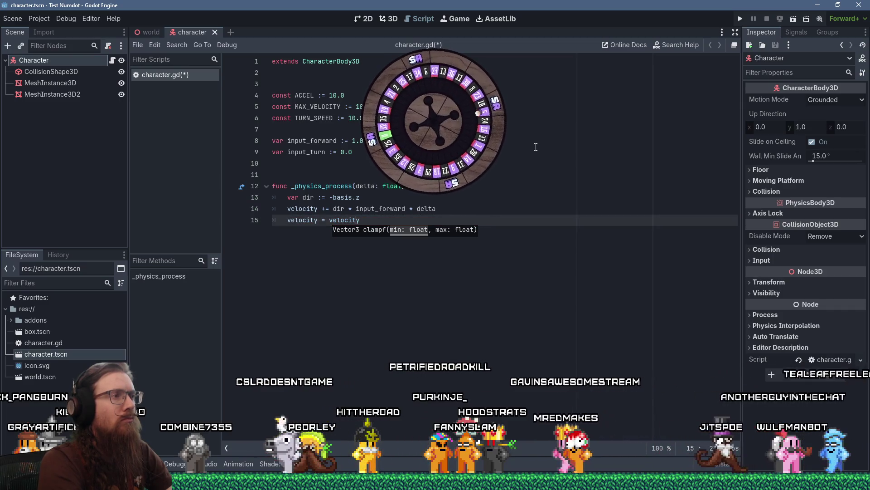
{"action": "type", "text": "."}
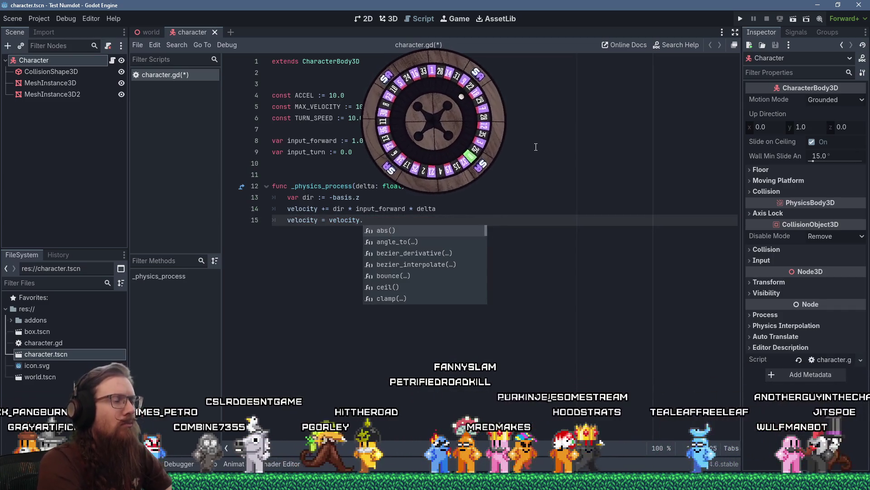
{"action": "type", "text": "clamp"}
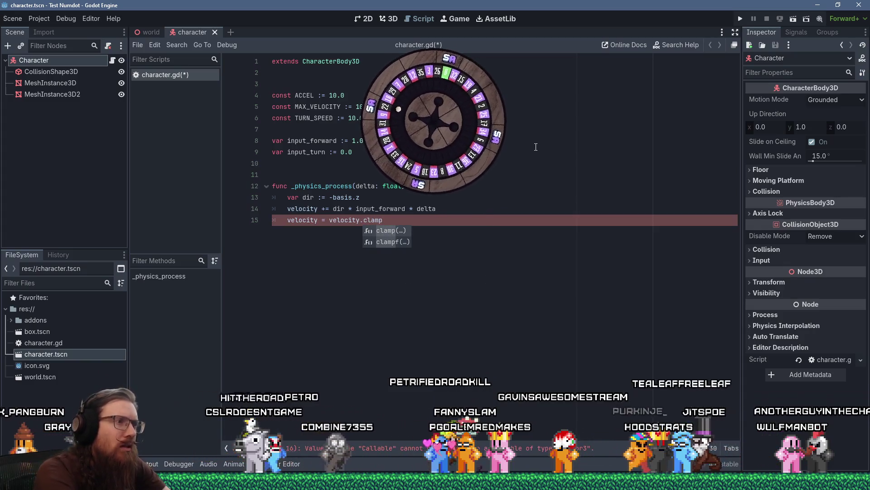
{"action": "key", "text": "Return"}
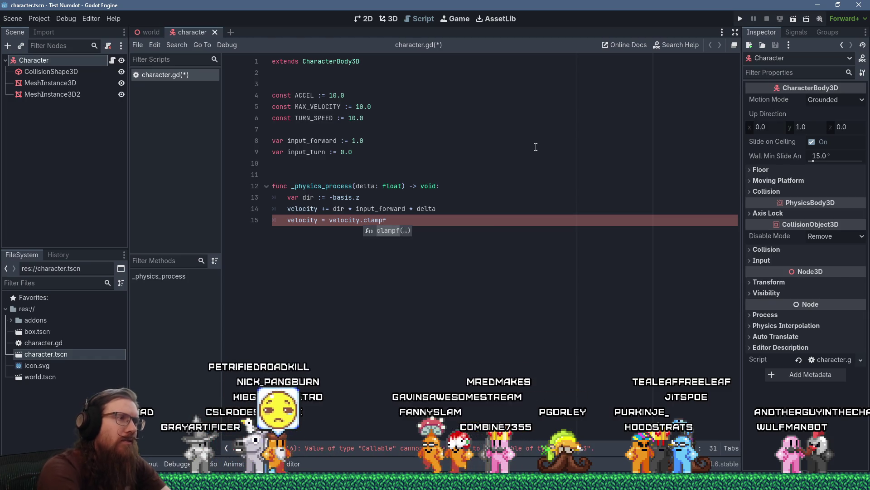
Look up clampf in the Vector3 documentation, then go back to the character.gd code.
{"action": "left_click", "coordinate": [377, 220], "text": "ctrl"}
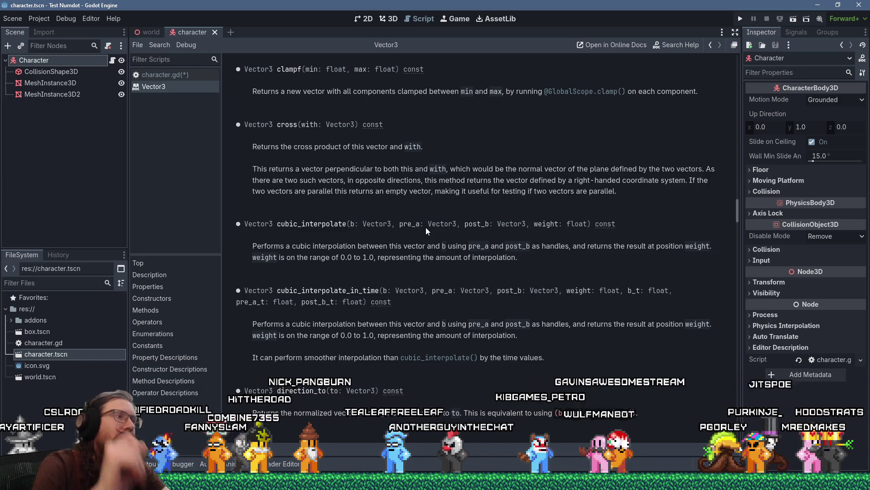
{"action": "scroll", "coordinate": [442, 222], "scroll_direction": "down", "scroll_amount": 5}
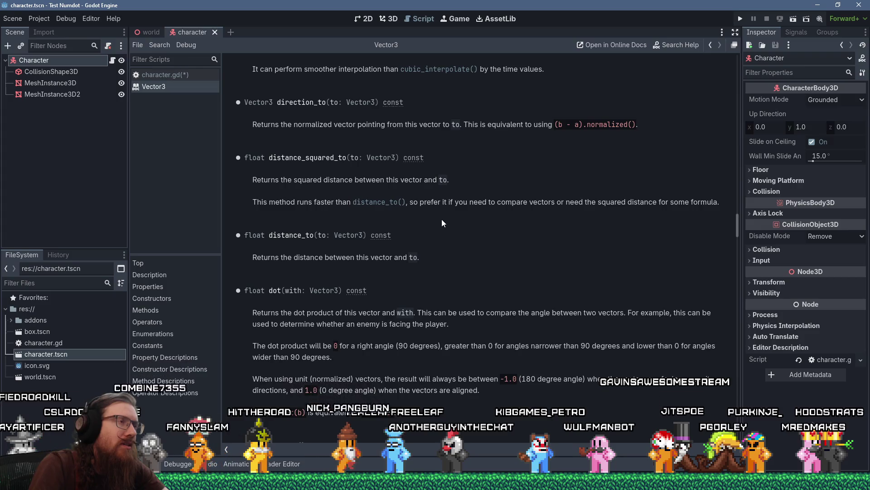
{"action": "left_click", "coordinate": [183, 75]}
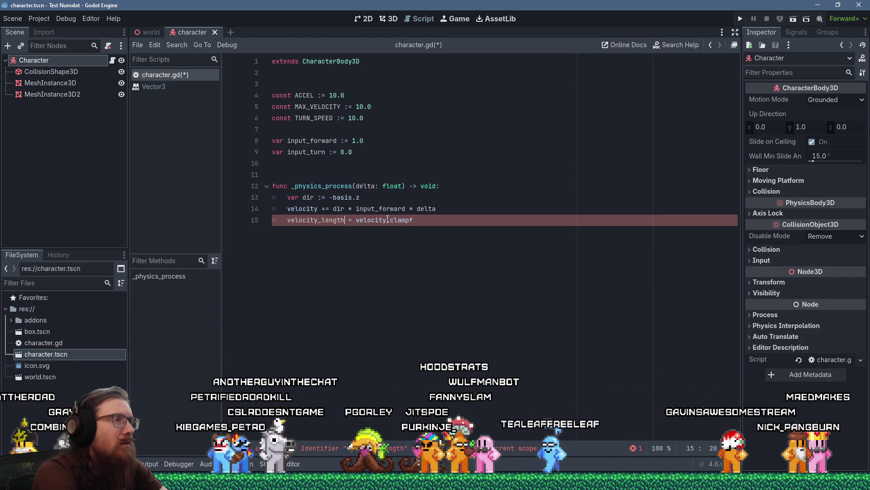
Add const DRAG := 2.0 on a new line below TURN_SPEED.
{"action": "key", "text": "Up"}
{"action": "key", "text": "Up"}
{"action": "key", "text": "Up"}
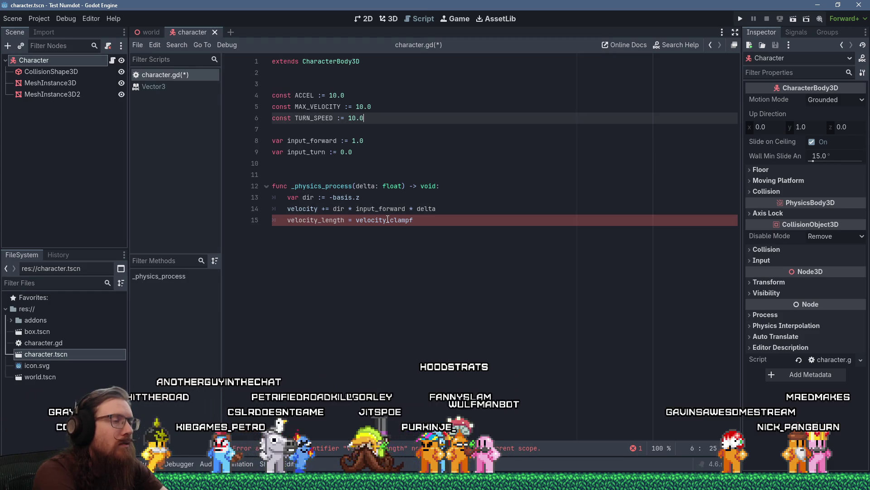
{"action": "key", "text": "Return"}
{"action": "type", "text": "const D"}
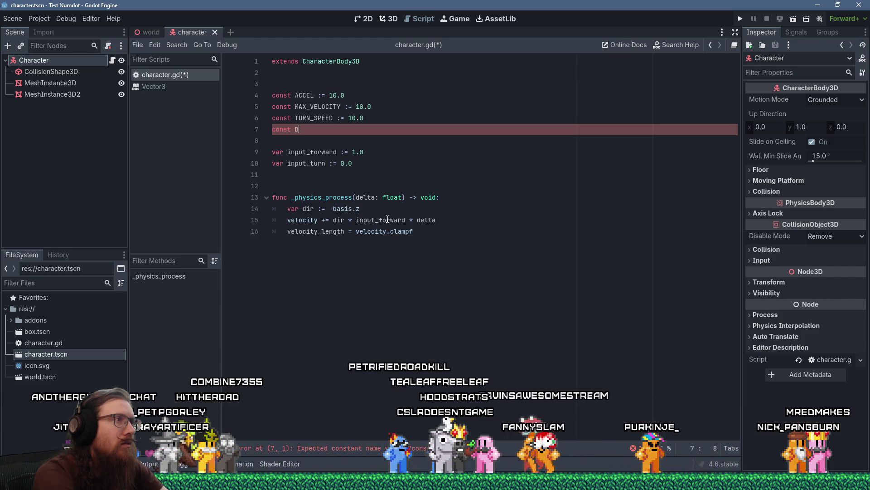
{"action": "type", "text": "RAG := "}
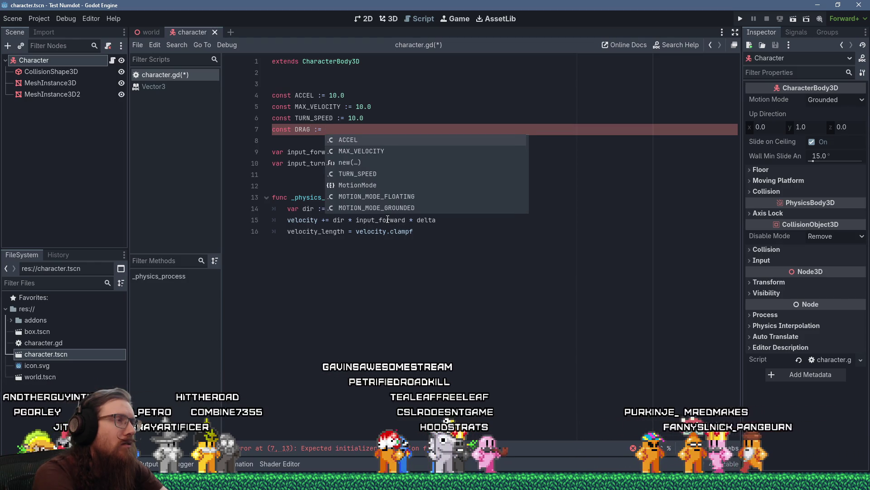
{"action": "type", "text": "2.0"}
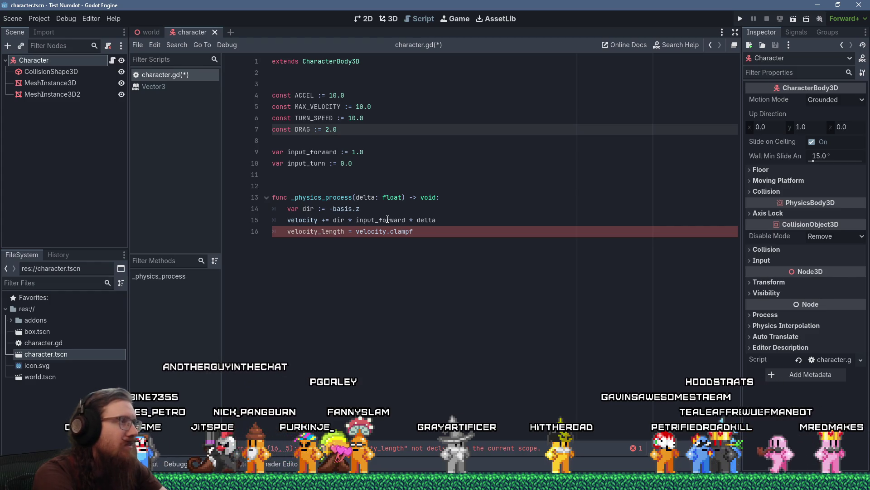
{"action": "key", "text": "Down"}
{"action": "key", "text": "Down"}
{"action": "key", "text": "Down"}
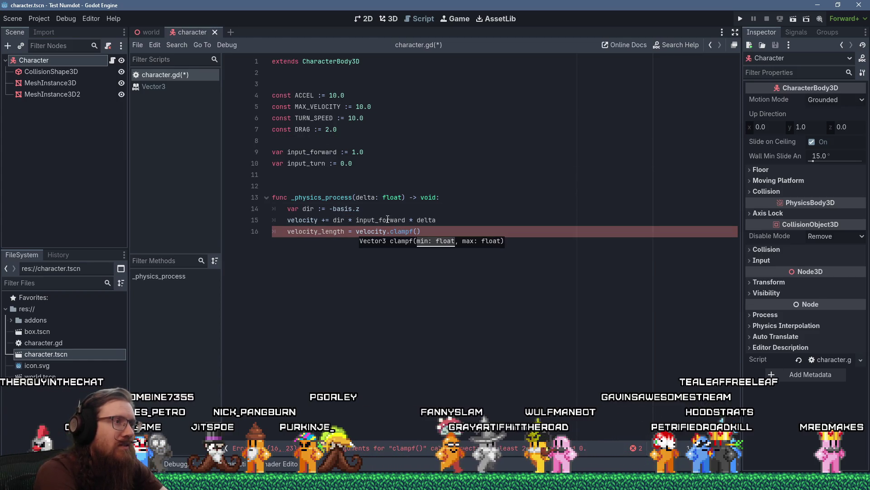
Set velocity_length to velocity.length() and cap velocity at MAX_VELOCITY with velocity.normalized() * MAX_VELOCITY.
{"action": "key", "text": "BackSpace"}
{"action": "key", "text": "BackSpace"}
{"action": "key", "text": "BackSpace"}
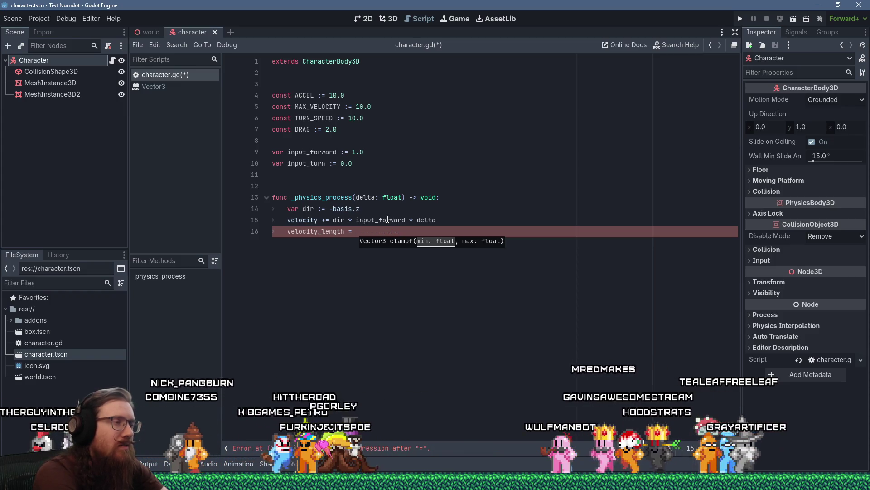
{"action": "type", "text": "velocity.leng"}
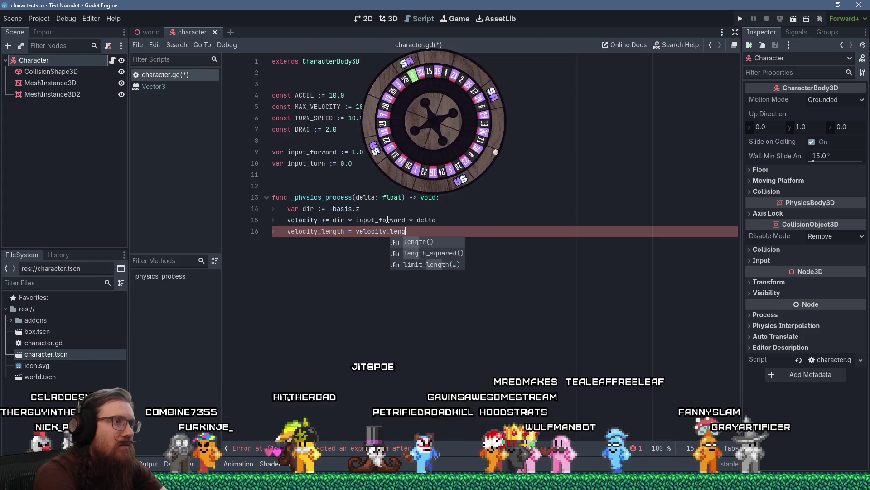
{"action": "key", "text": "Return"}
{"action": "key", "text": "Return"}
{"action": "type", "text": "if "}
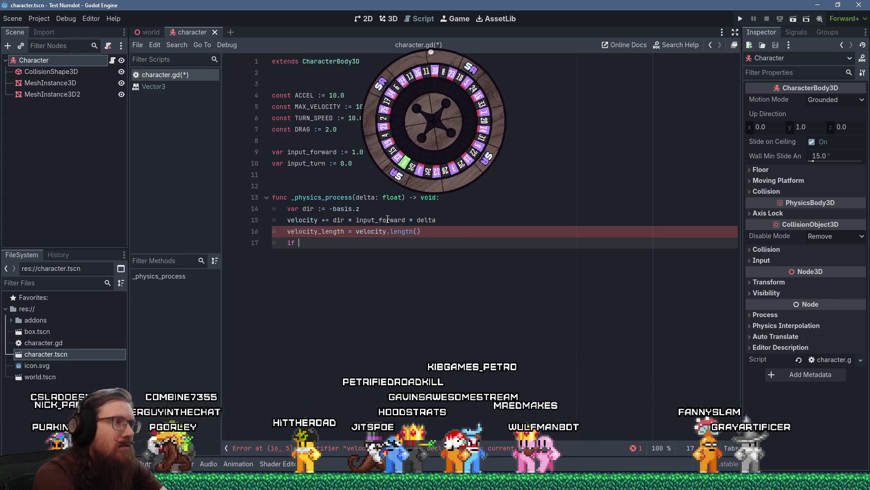
{"action": "type", "text": "(velocity_le"}
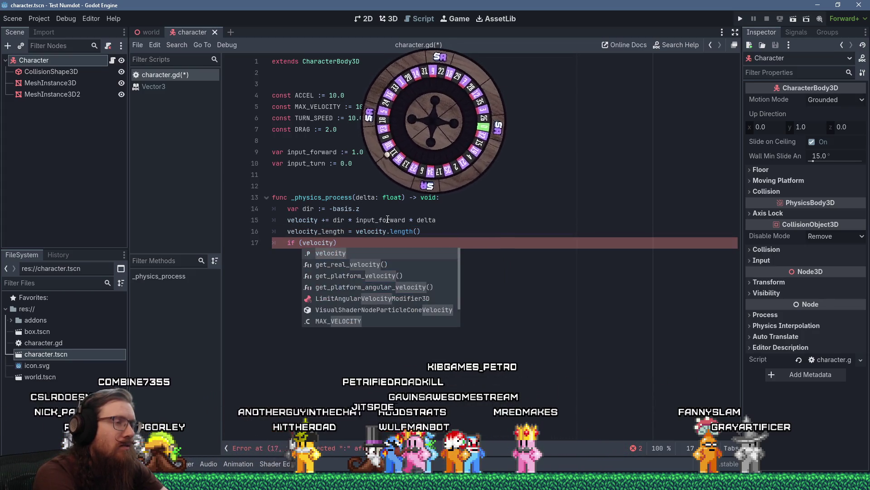
{"action": "type", "text": "ngth "}
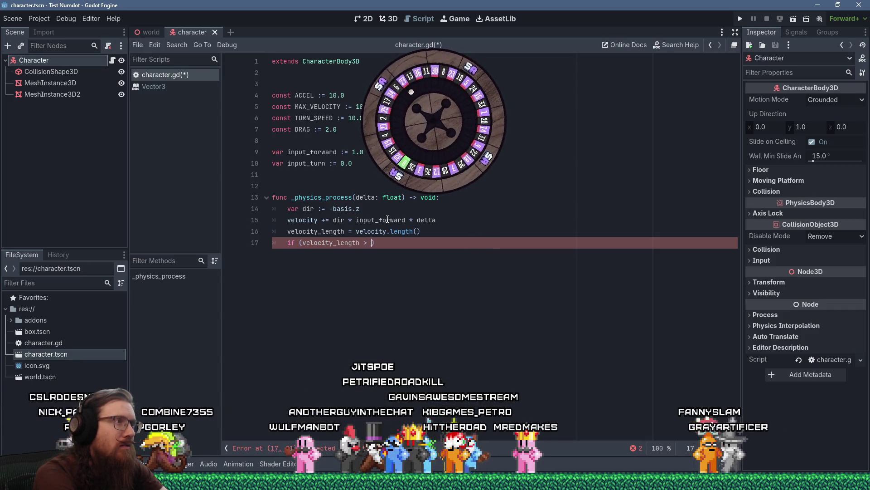
{"action": "type", "text": "> MAX_VELOCITY):"}
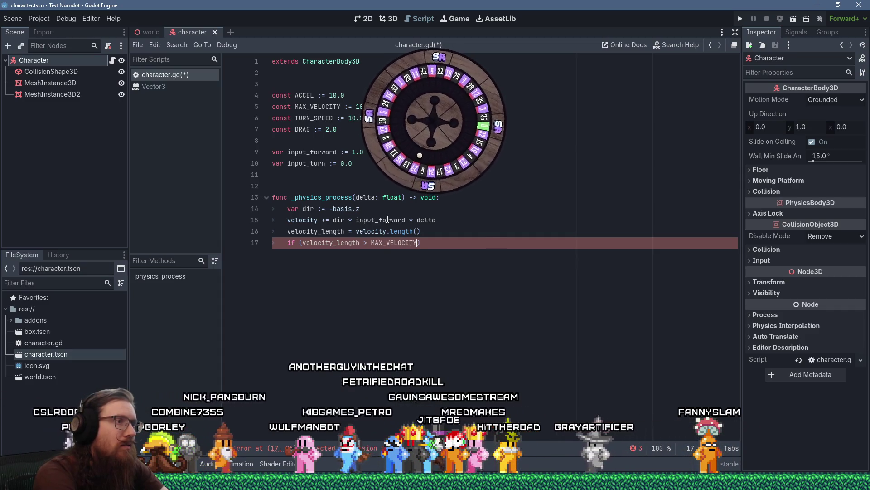
{"action": "key", "text": "Return"}
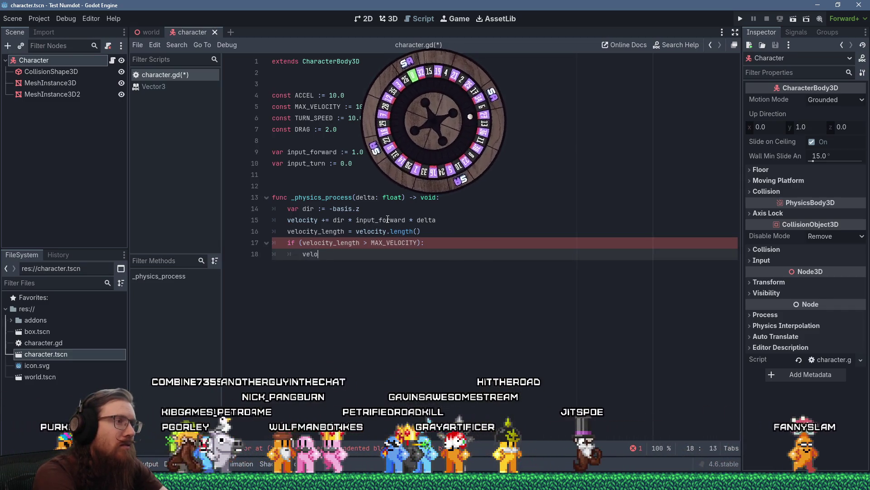
{"action": "type", "text": "velocity = velocity.normalized()"}
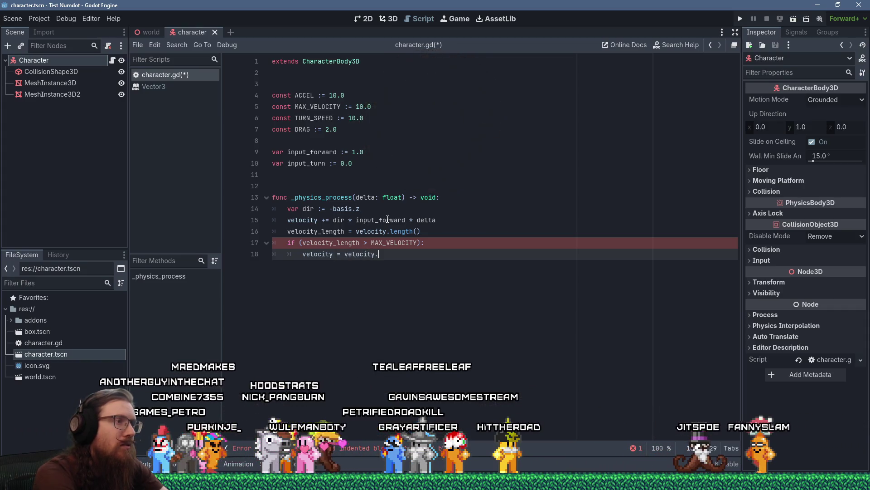
{"action": "type", "text": " * "}
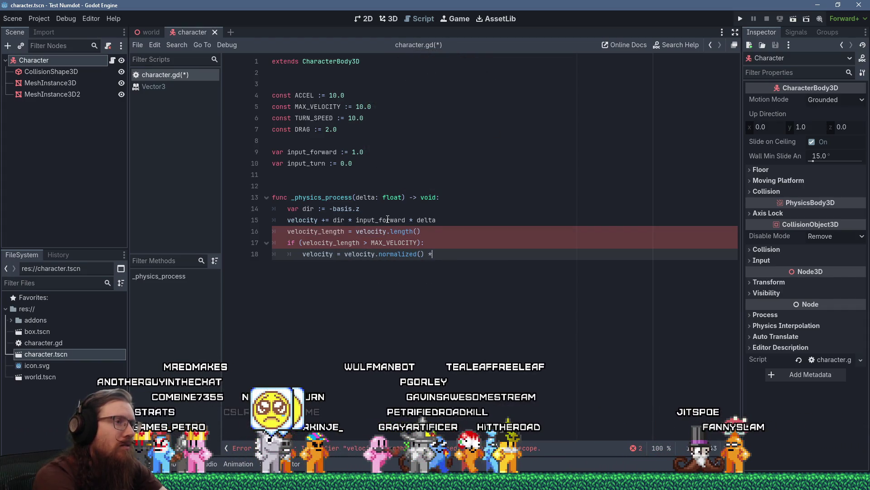
{"action": "type", "text": "MAX_VELOCITY"}
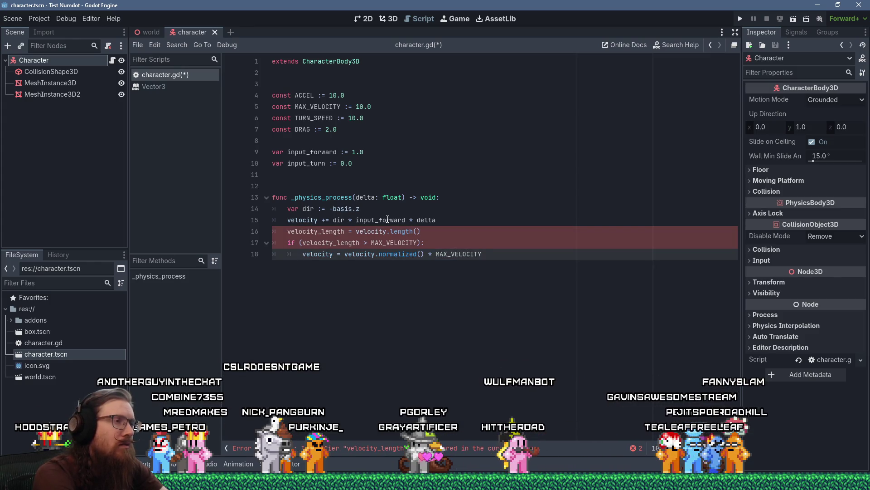
{"action": "key", "text": "Up"}
{"action": "key", "text": "Up"}
{"action": "key", "text": "Up"}
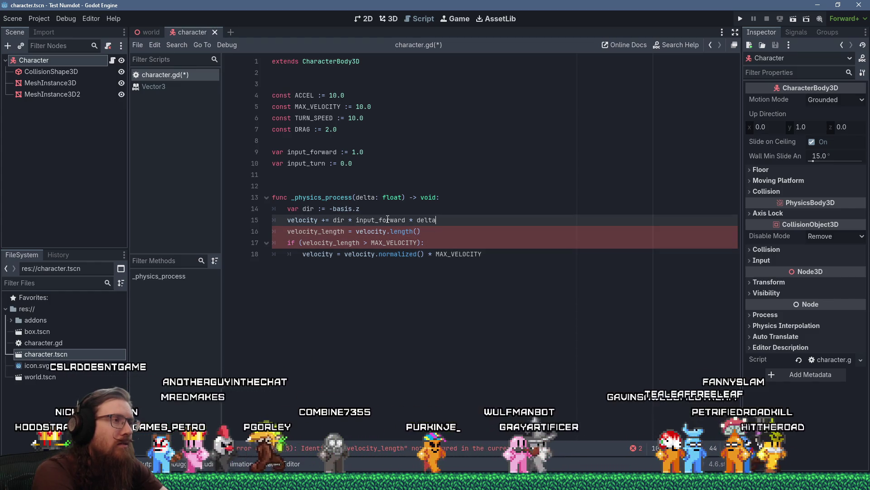
Start a velocity -= line and move the velocity_length line above it.
{"action": "key", "text": "Return"}
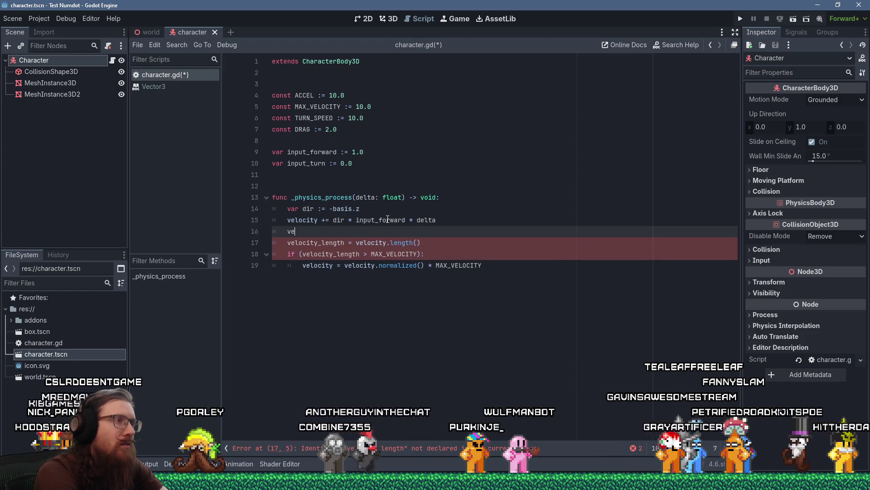
{"action": "type", "text": "velocity -="}
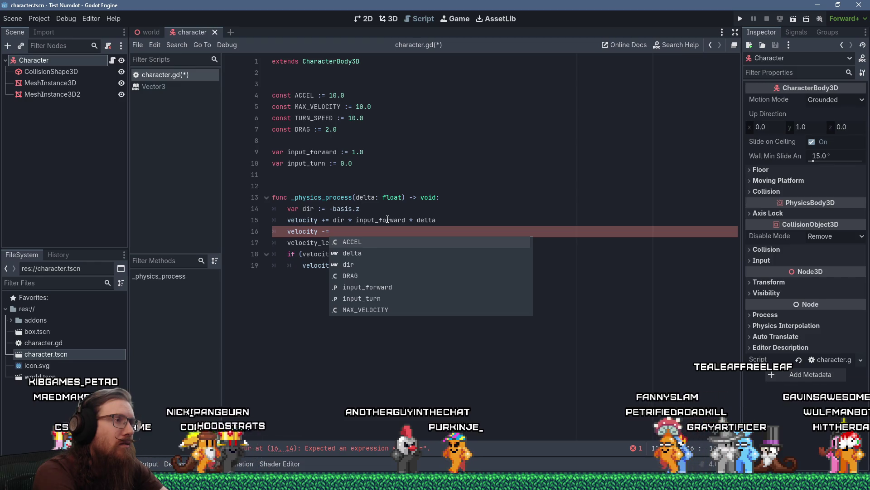
{"action": "key", "text": "Escape"}
{"action": "key", "text": "Up"}
{"action": "key", "text": "Up"}
{"action": "key", "text": "End"}
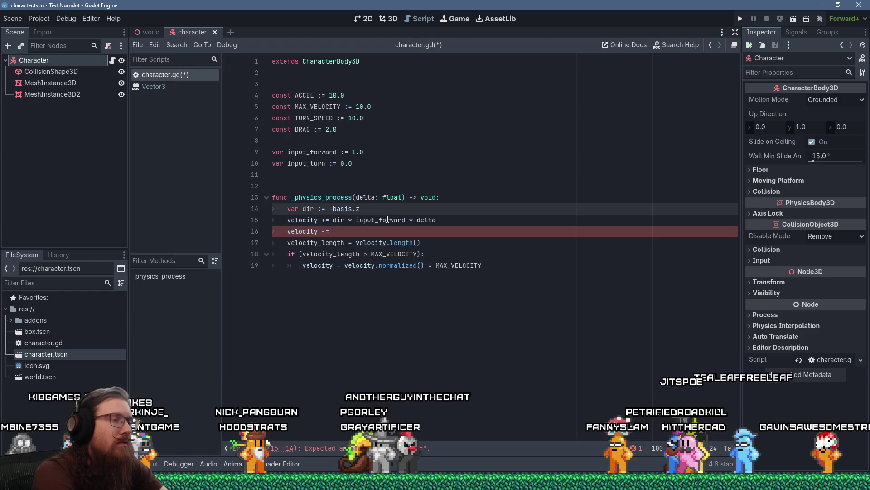
{"action": "key", "text": "Return"}
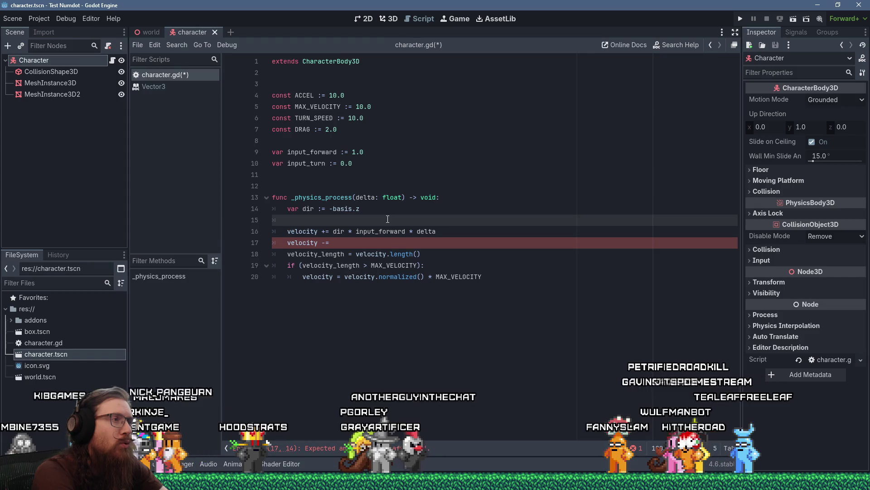
{"action": "key", "text": "Up"}
{"action": "key", "text": "End"}
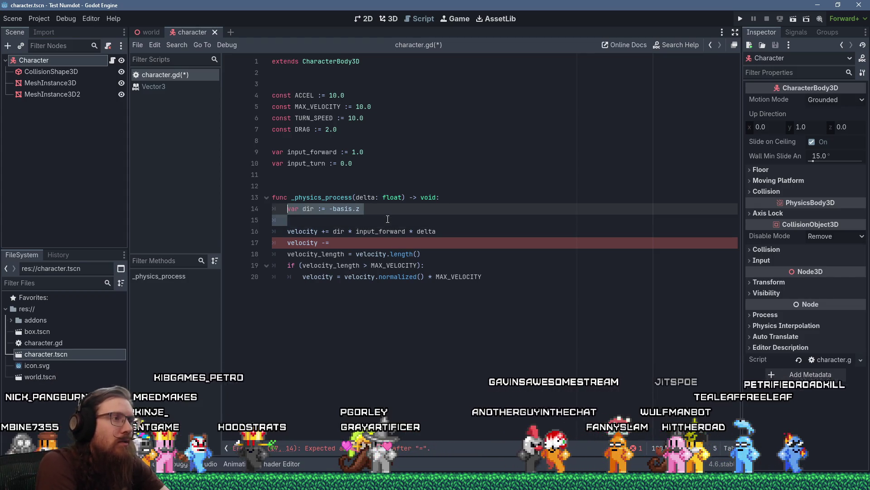
{"action": "key", "text": "Delete"}
{"action": "key", "text": "Down"}
{"action": "key", "text": "Down"}
{"action": "key", "text": "Down"}
{"action": "key", "text": "End"}
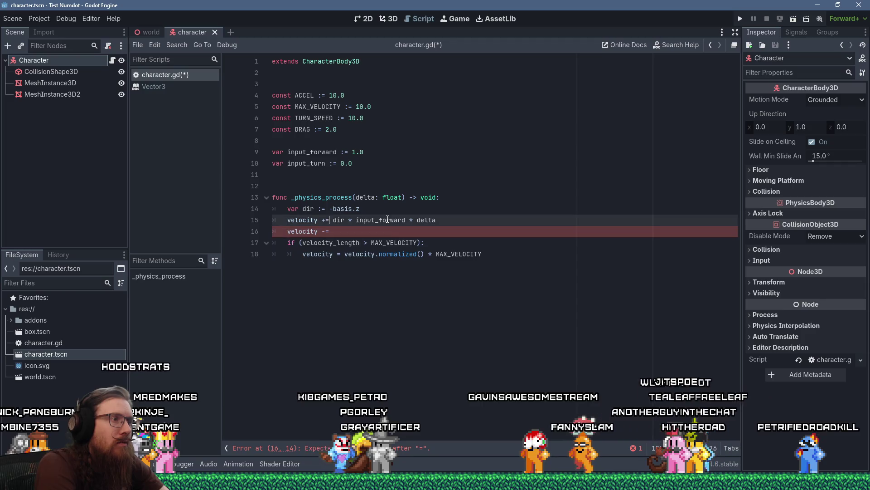
{"action": "key", "text": "alt+Up"}
Add var drag from DRAG, limited to velocity_length when velocity_length < drag.
{"action": "key", "text": "Return"}
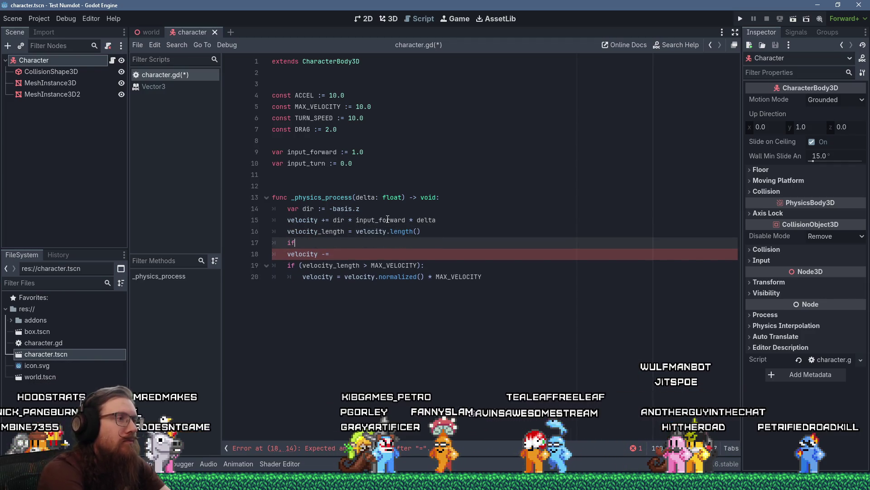
{"action": "type", "text": "y"}
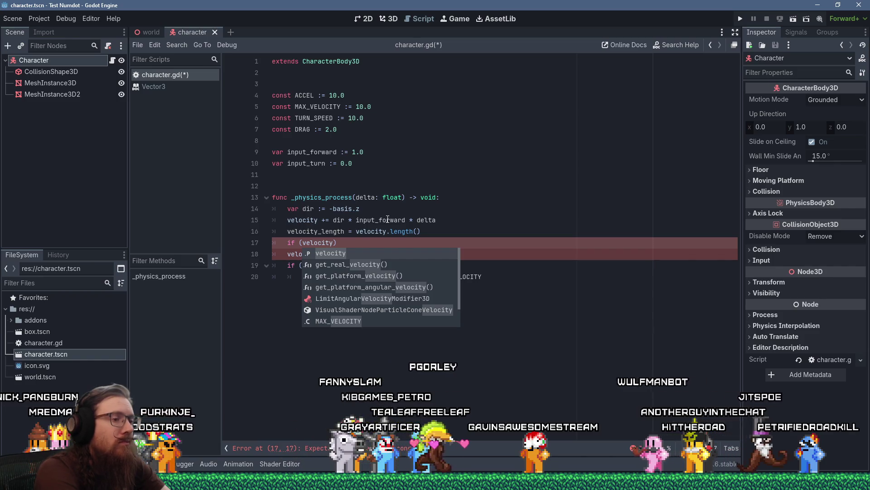
{"action": "type", "text": ")"}
{"action": "type", "text": "var drag :="}
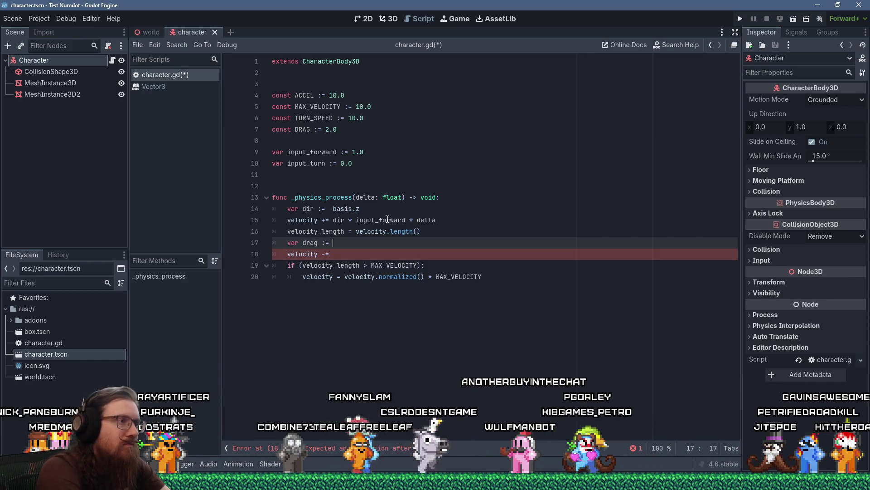
{"action": "type", "text": "DRAG"}
{"action": "key", "text": "Return"}
{"action": "type", "text": "if (velocity_length"}
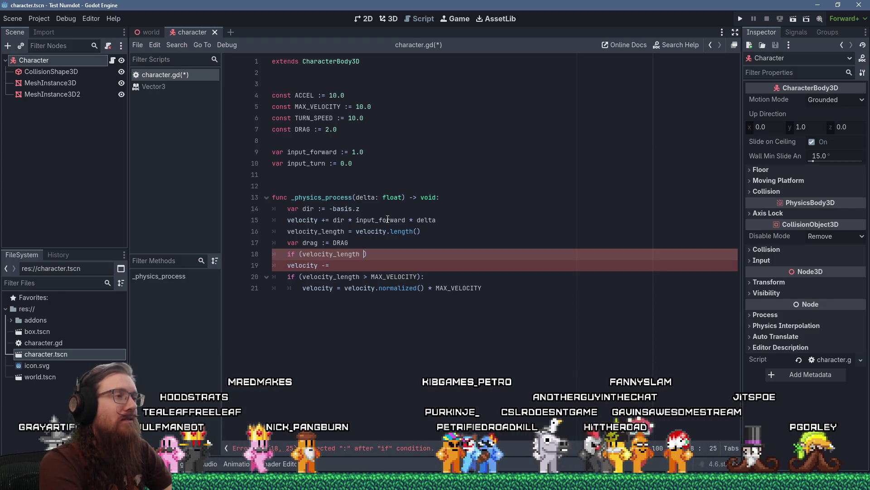
{"action": "type", "text": "< "}
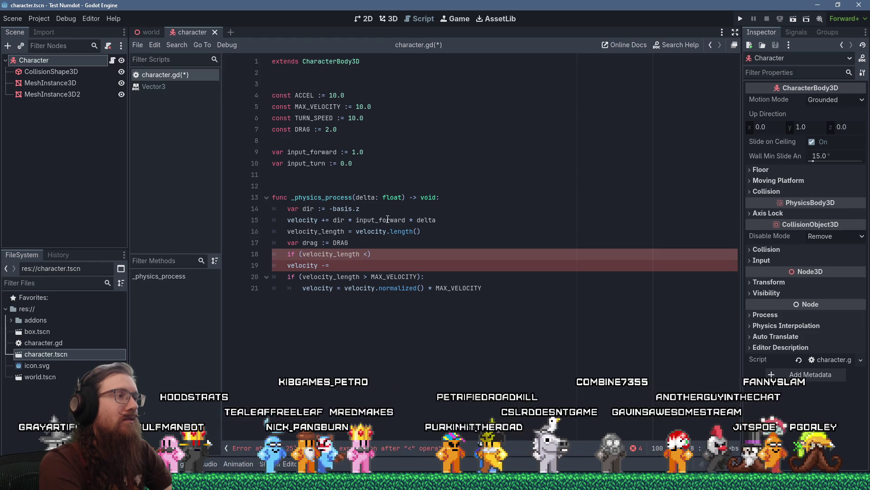
{"action": "type", "text": "drag):"}
{"action": "key", "text": "Return"}
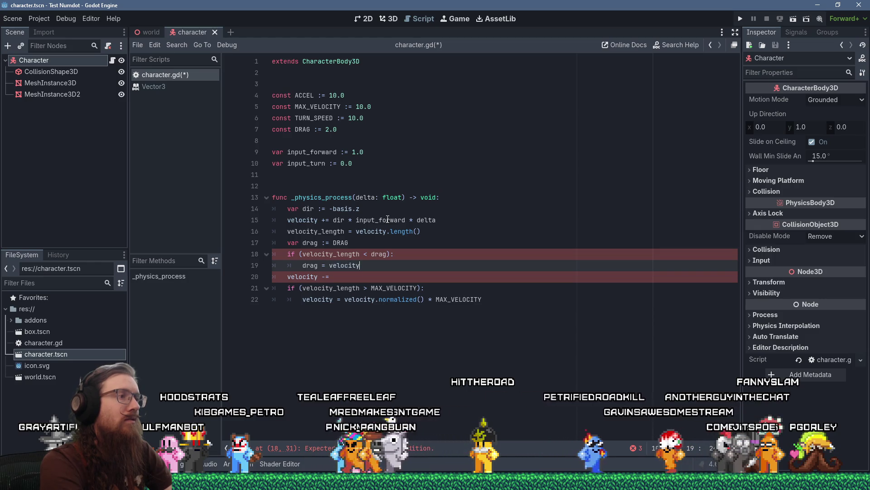
{"action": "type", "text": "_length"}
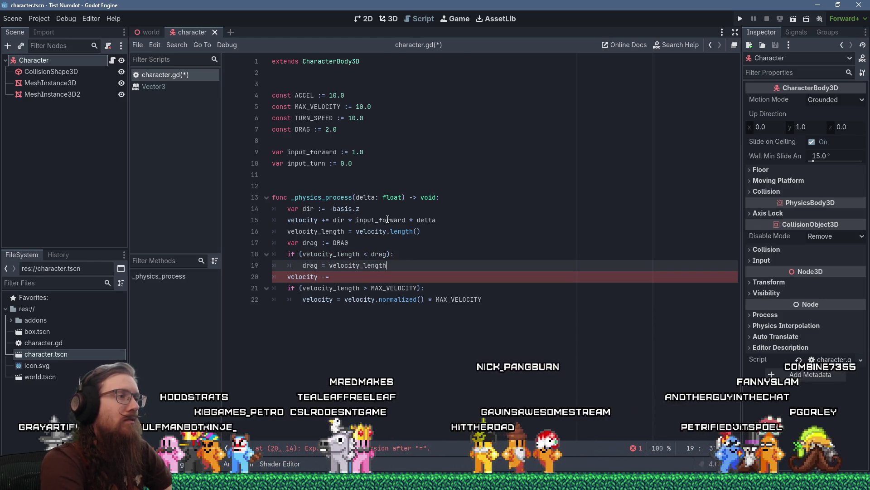
Finish velocity -= drag * dir, multiply DRAG by delta, and declare velocity_length with var.
{"action": "key", "text": "Down"}
{"action": "type", "text": "drag * "}
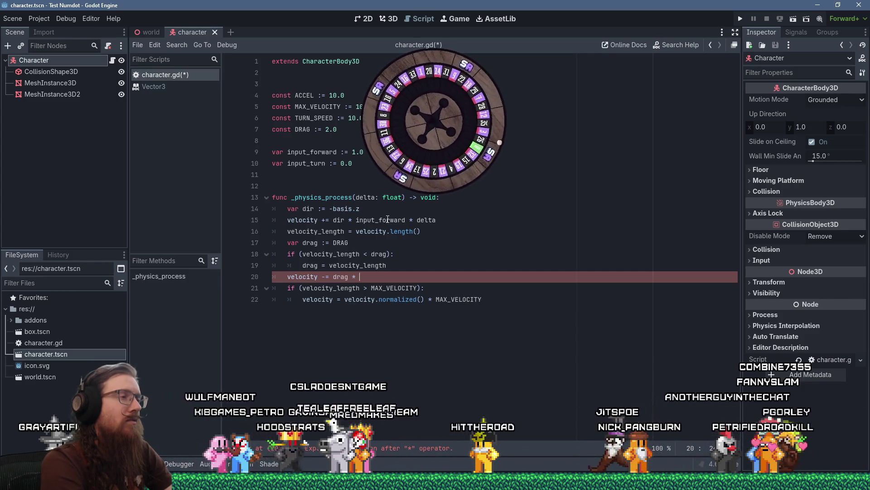
{"action": "type", "text": "di"}
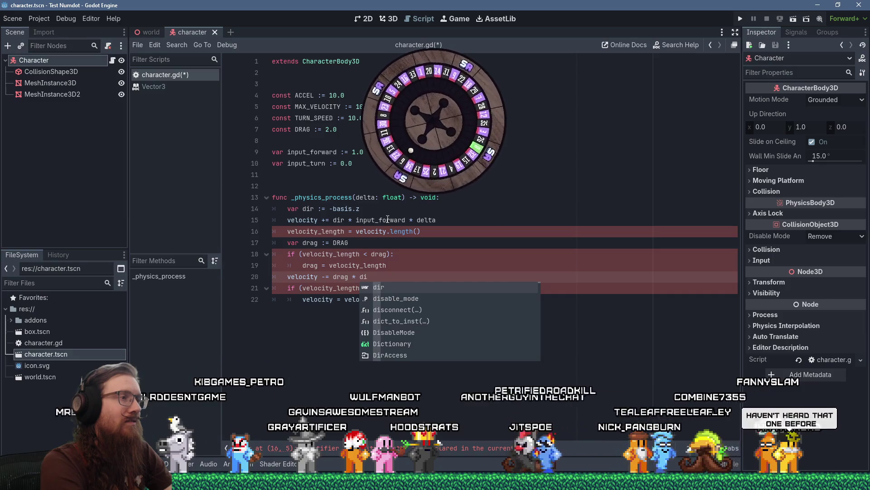
{"action": "key", "text": "BackSpace"}
{"action": "key", "text": "BackSpace"}
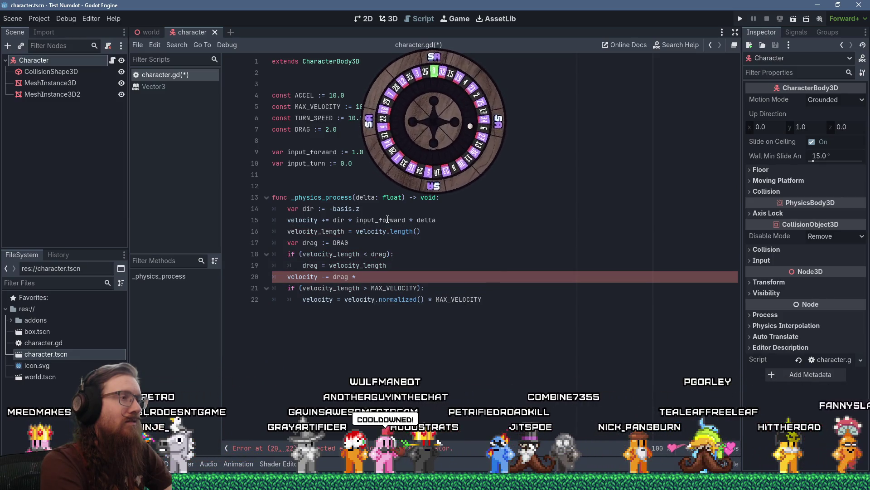
{"action": "type", "text": "di"}
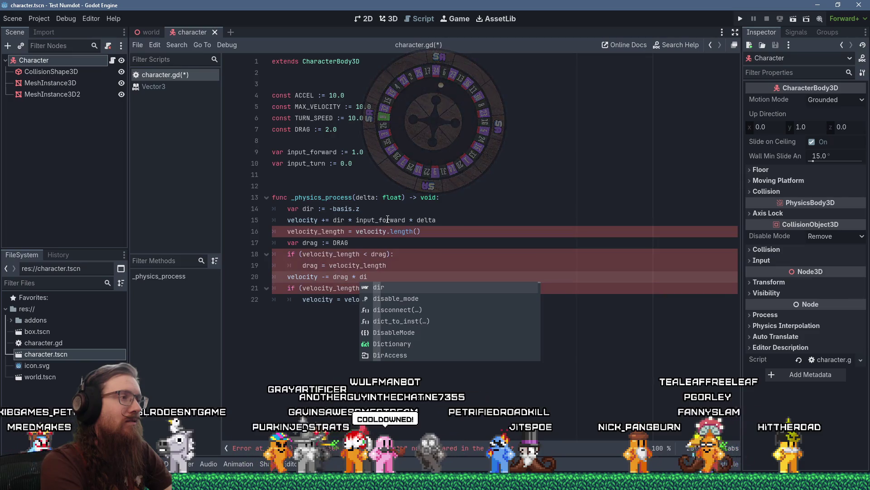
{"action": "type", "text": "r"}
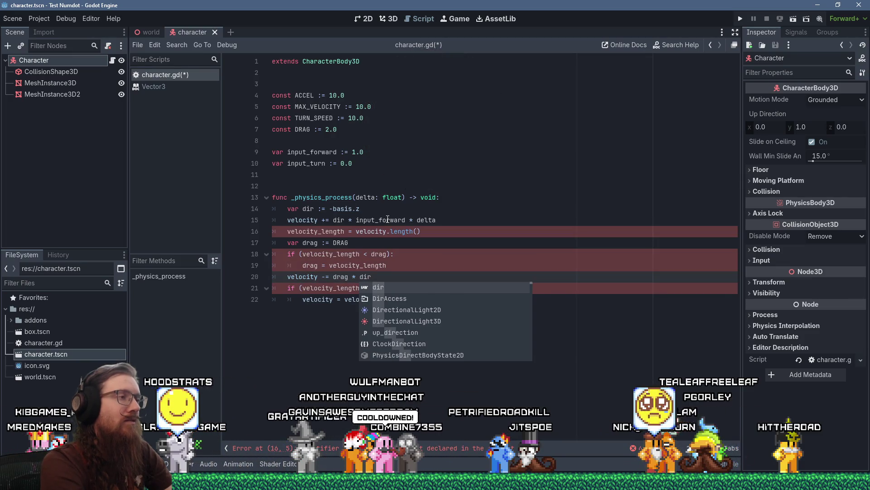
{"action": "key", "text": "Escape"}
{"action": "key", "text": "Up"}
{"action": "key", "text": "Up"}
{"action": "key", "text": "Up"}
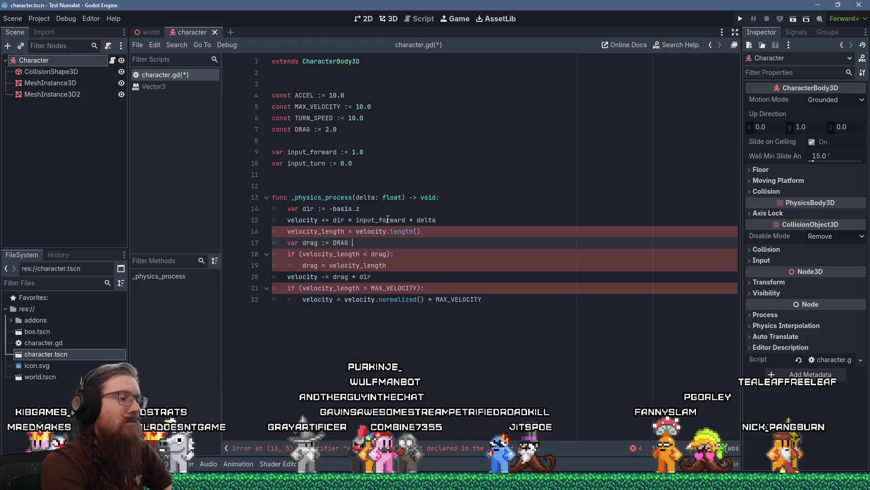
{"action": "type", "text": "* delta"}
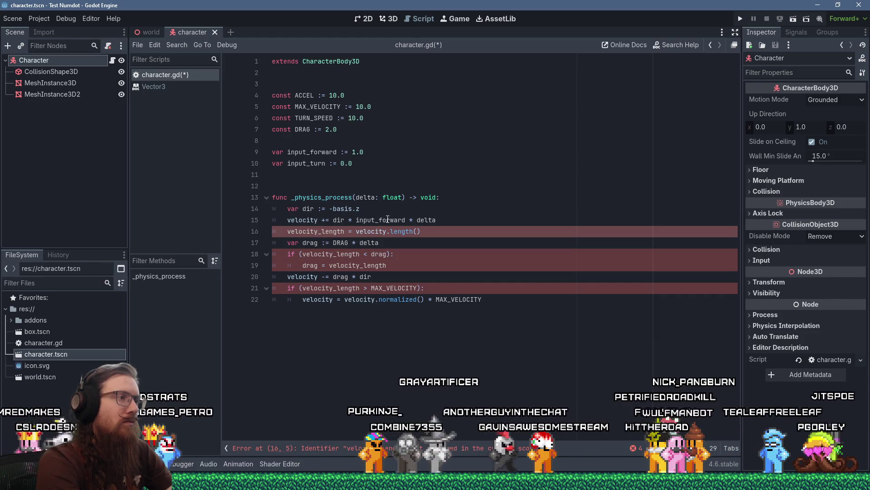
{"action": "type", "text": "var"}
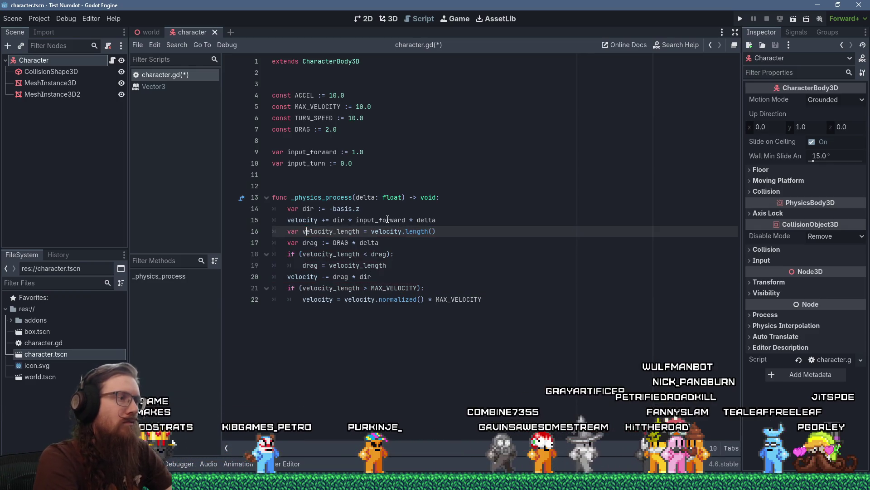
Remove an extra velocity_length line and save character.gd.
{"action": "key", "text": "Down"}
{"action": "key", "text": "Down"}
{"action": "key", "text": "Down"}
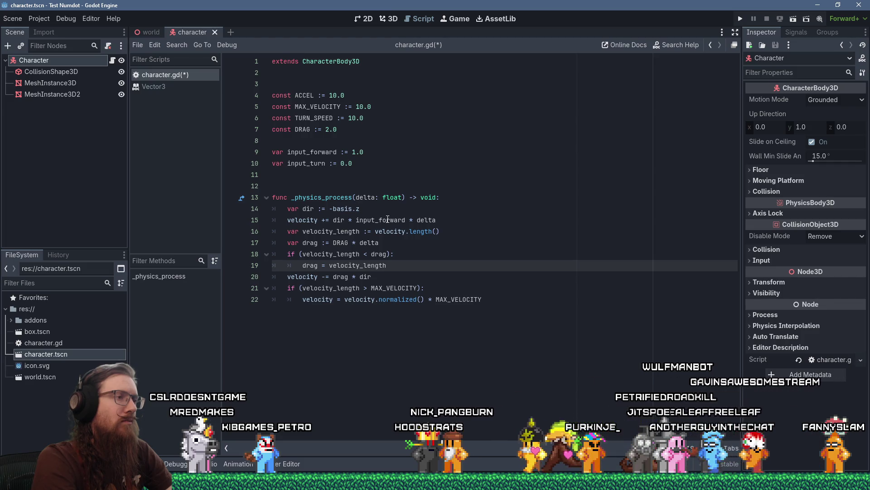
{"action": "key", "text": "Down"}
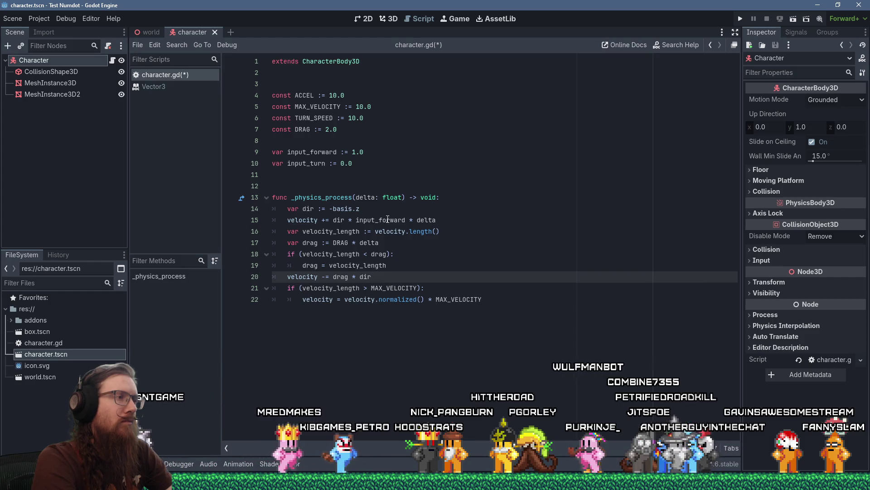
{"action": "key", "text": "Return"}
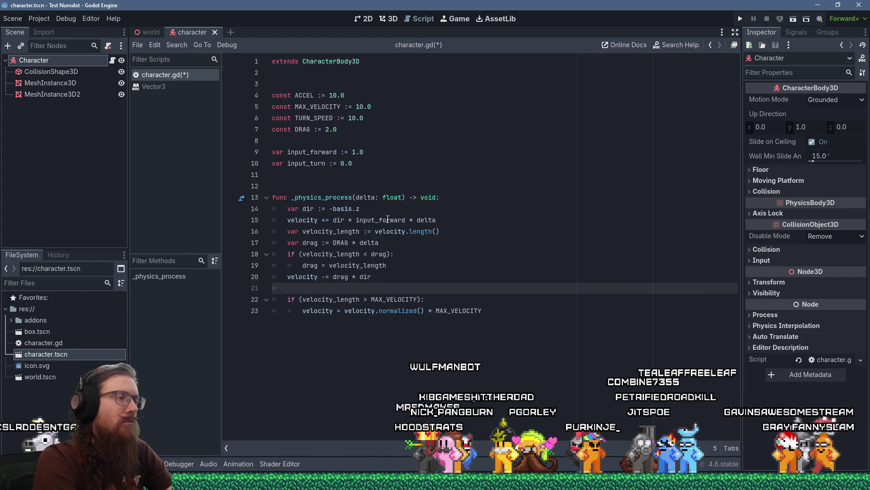
{"action": "key", "text": "Up"}
{"action": "key", "text": "Up"}
{"action": "key", "text": "Down"}
{"action": "key", "text": "Down"}
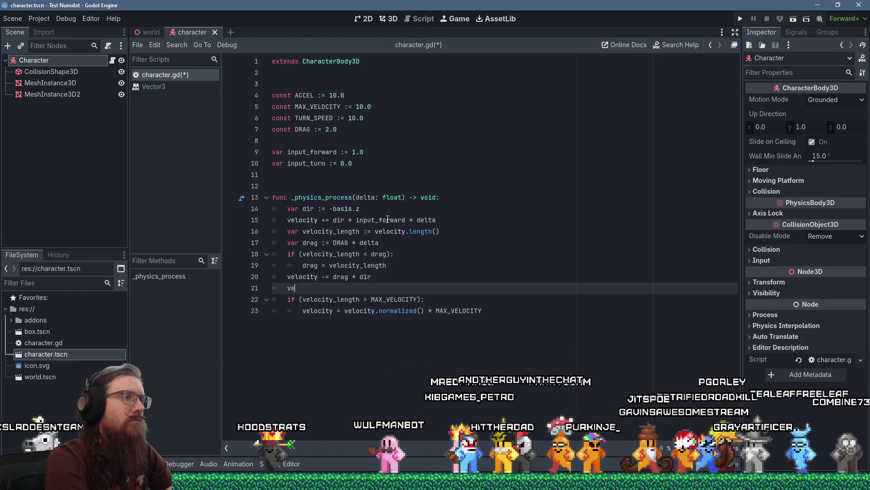
{"action": "type", "text": "velocity"}
{"action": "key", "text": "Return"}
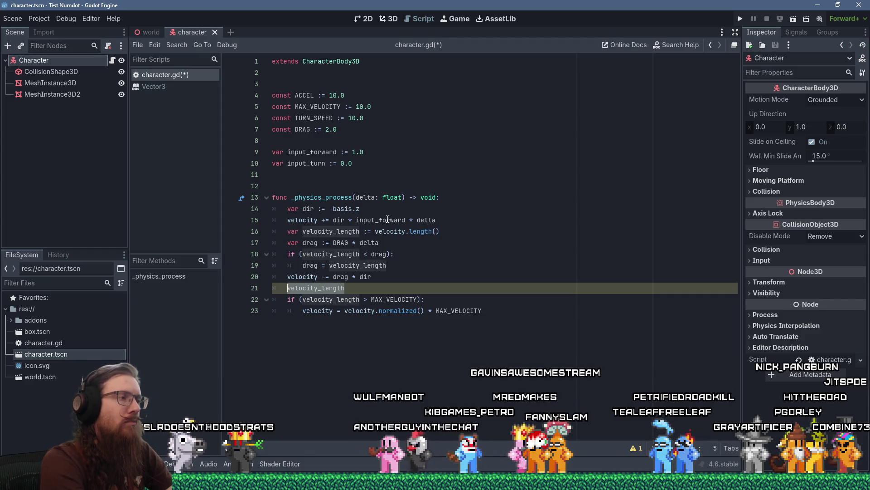
{"action": "key", "text": "shift+Up"}
{"action": "key", "text": "shift+Home"}
{"action": "key", "text": "ctrl+z"}
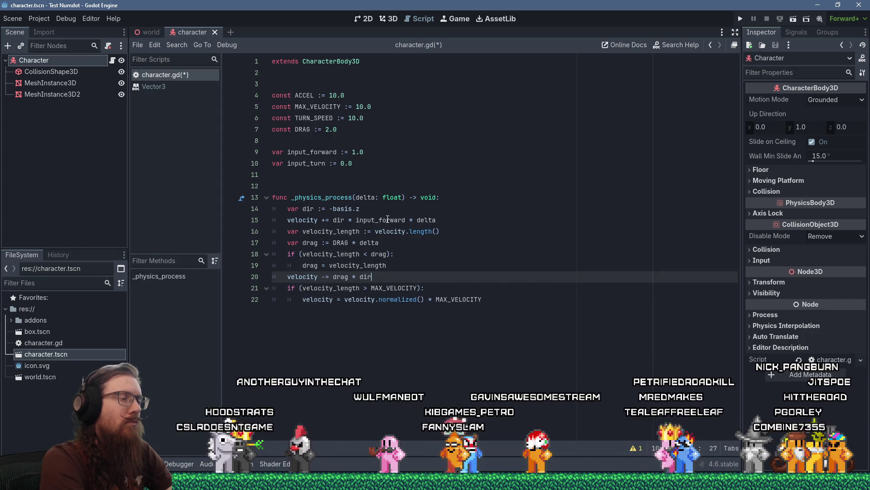
{"action": "key", "text": "ctrl+s"}
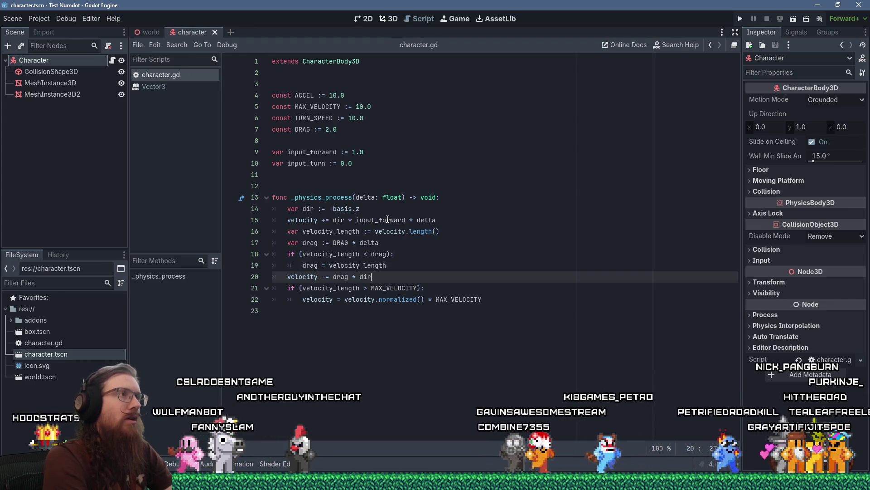
Close the character scene and search 'camera' in World's Create New Node dialog.
{"action": "left_click", "coordinate": [395, 18]}
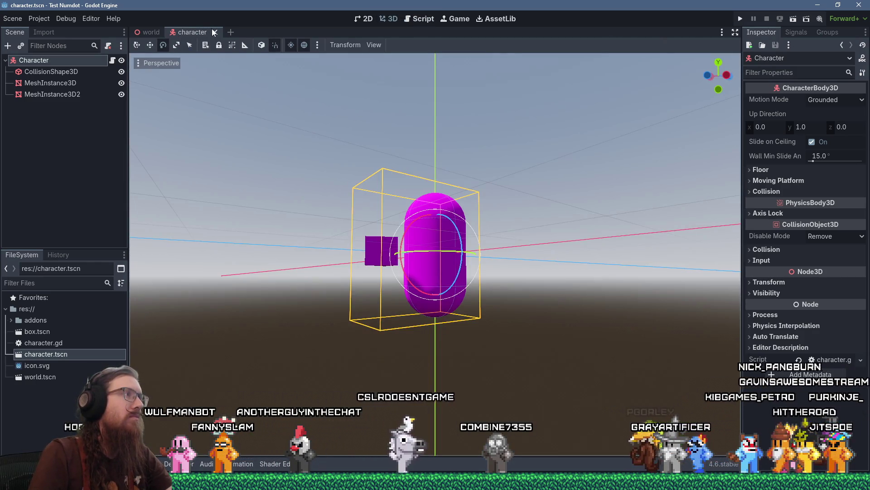
{"action": "middle_click", "coordinate": [179, 35]}
{"action": "left_click", "coordinate": [28, 60]}
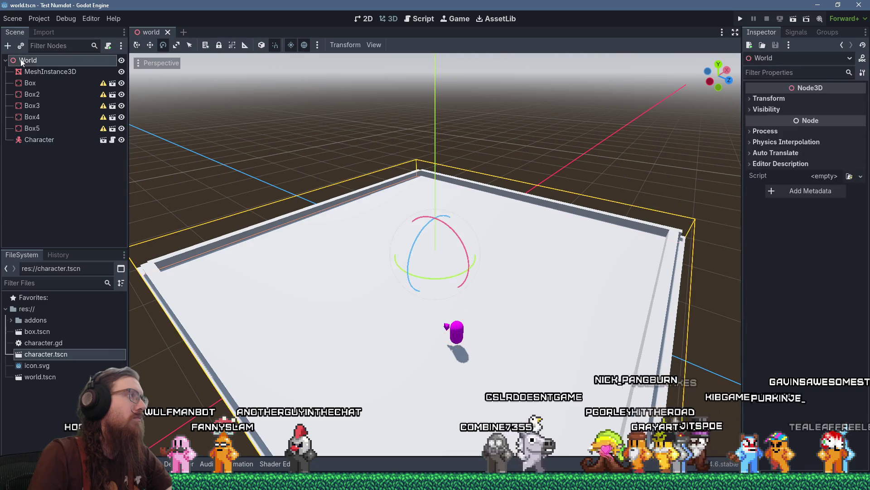
{"action": "left_click", "coordinate": [8, 45]}
{"action": "type", "text": "camera"}
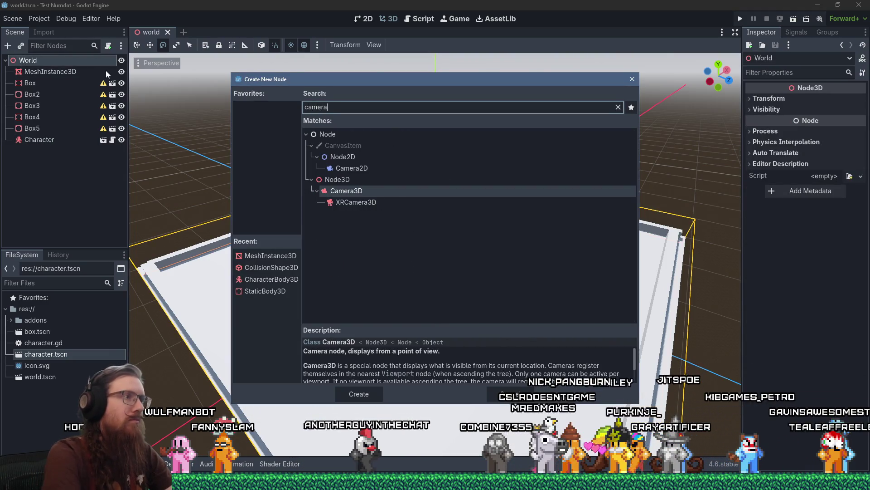
Create a Camera3D node under World and view the whole platform.
{"action": "double_click", "coordinate": [365, 194]}
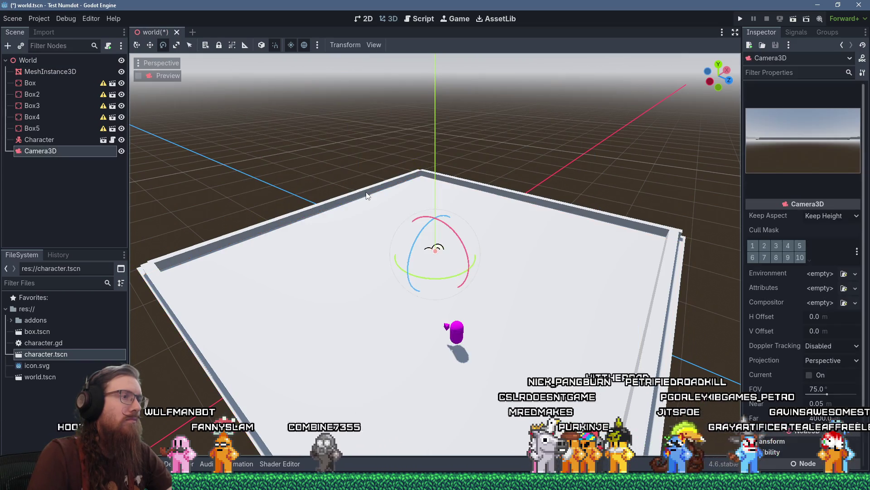
{"action": "scroll", "coordinate": [330, 182], "scroll_direction": "down", "scroll_amount": 3}
{"action": "mouse_move", "coordinate": [331, 182]}
{"action": "left_mouse_down"}
{"action": "mouse_move", "coordinate": [418, 202]}
{"action": "mouse_move", "coordinate": [282, 171]}
{"action": "mouse_move", "coordinate": [278, 132]}
{"action": "mouse_move", "coordinate": [270, 182]}
{"action": "left_mouse_up"}
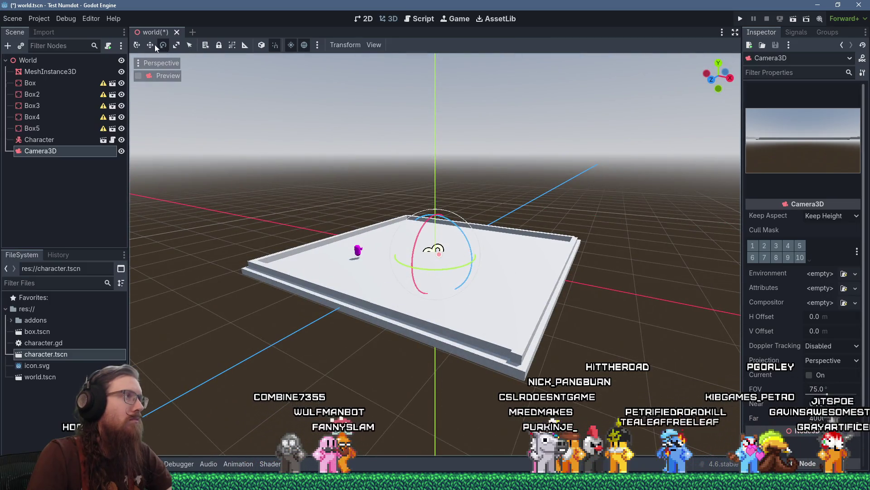
Move the camera toward the platform edge and tilt it down to look at the platform.
{"action": "left_click", "coordinate": [152, 45]}
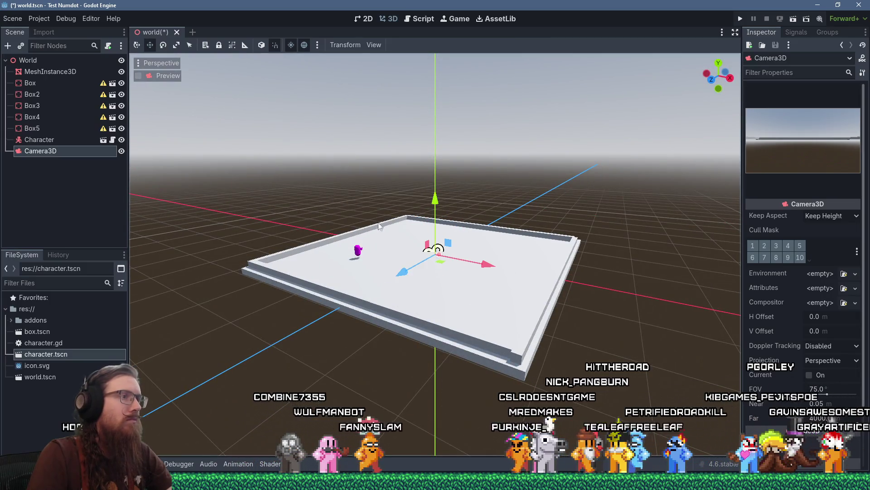
{"action": "mouse_move", "coordinate": [446, 246]}
{"action": "left_mouse_down"}
{"action": "mouse_move", "coordinate": [309, 159]}
{"action": "mouse_move", "coordinate": [343, 192]}
{"action": "mouse_move", "coordinate": [437, 214]}
{"action": "mouse_move", "coordinate": [370, 311]}
{"action": "mouse_move", "coordinate": [407, 257]}
{"action": "mouse_move", "coordinate": [344, 257]}
{"action": "mouse_move", "coordinate": [353, 265]}
{"action": "mouse_move", "coordinate": [346, 298]}
{"action": "left_mouse_up"}
{"action": "scroll", "coordinate": [371, 311], "scroll_direction": "up", "scroll_amount": 3}
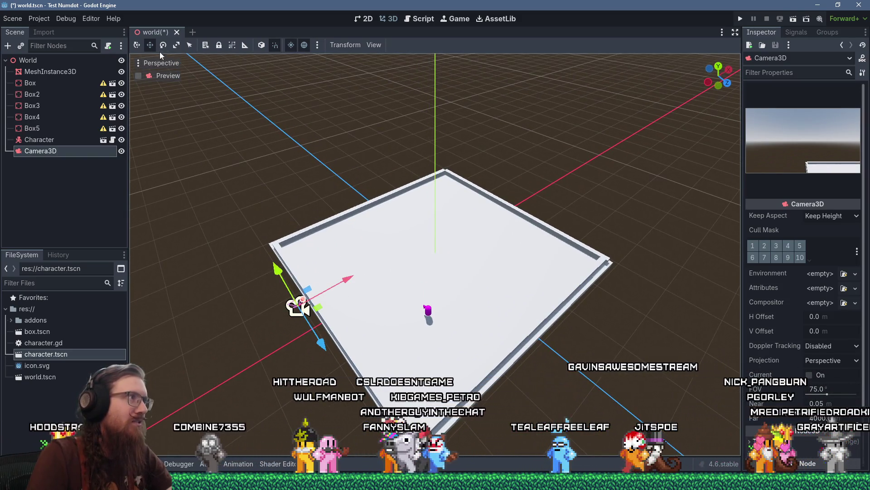
{"action": "key", "text": "e"}
{"action": "mouse_move", "coordinate": [317, 338]}
{"action": "left_mouse_down"}
{"action": "mouse_move", "coordinate": [292, 323]}
{"action": "mouse_move", "coordinate": [279, 294]}
{"action": "left_mouse_up"}
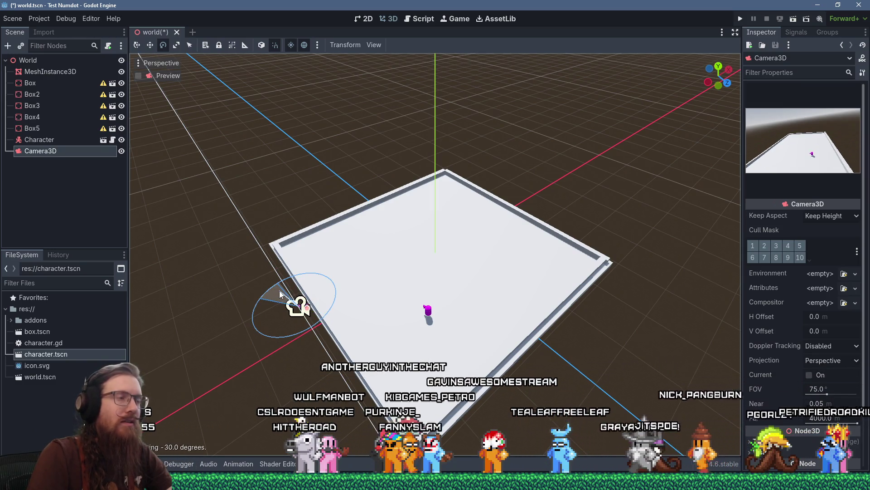
{"action": "key", "text": "f"}
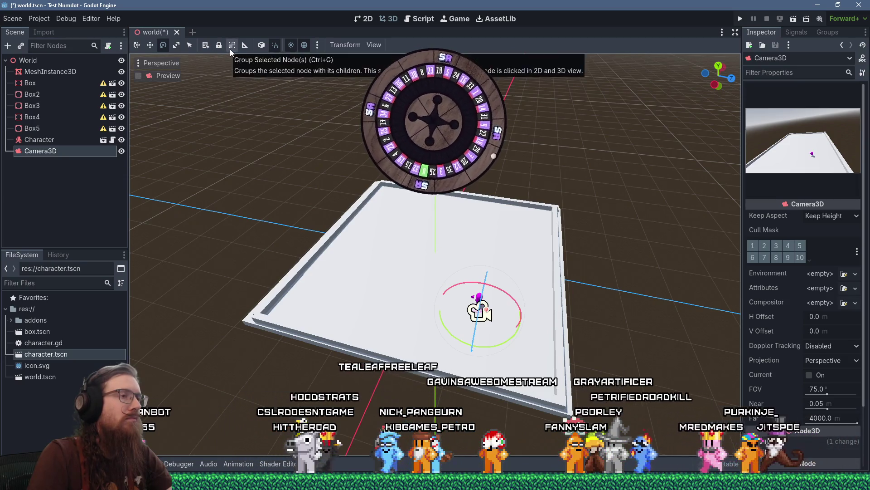
{"action": "left_click_drag", "start_coordinate": [556, 303], "coordinate": [539, 285]}
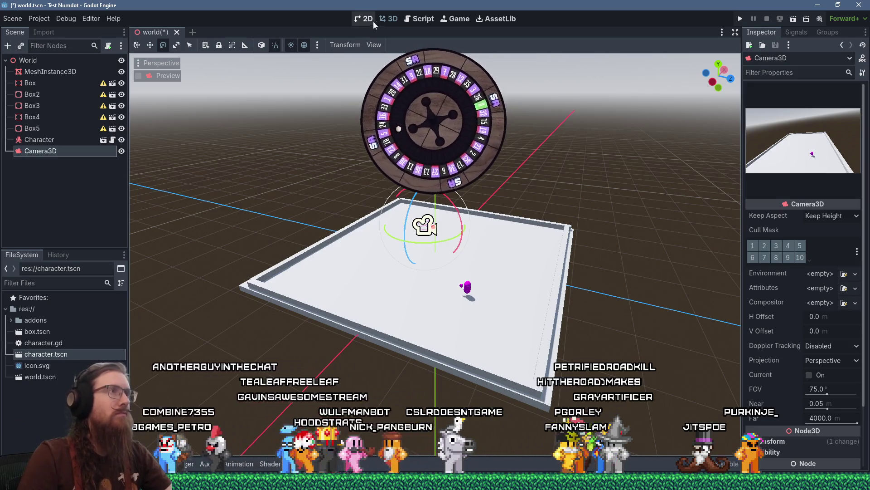
Add const USE_KEYBOARD_INPUT := true under DRAG and open a new line at the top of _physics_process.
{"action": "left_click", "coordinate": [412, 19]}
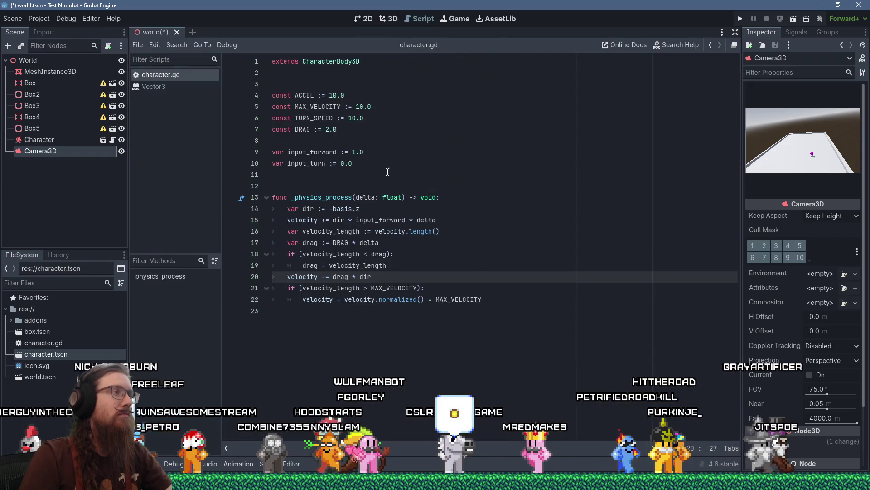
{"action": "left_click", "coordinate": [452, 197]}
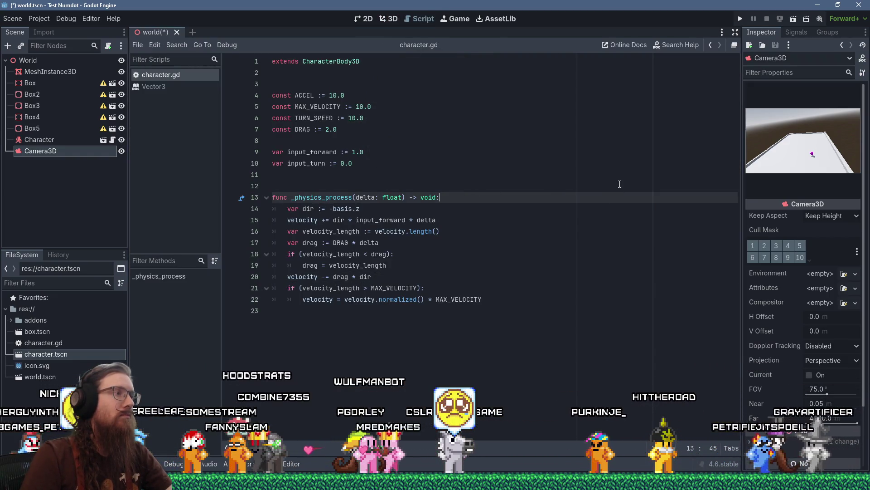
{"action": "key", "text": "Up"}
{"action": "key", "text": "Up"}
{"action": "key", "text": "Up"}
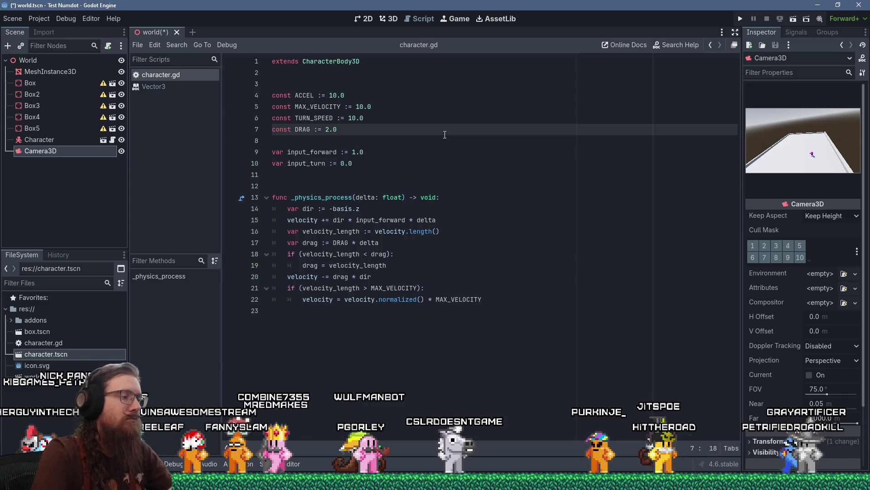
{"action": "key", "text": "Return"}
{"action": "key", "text": "Return"}
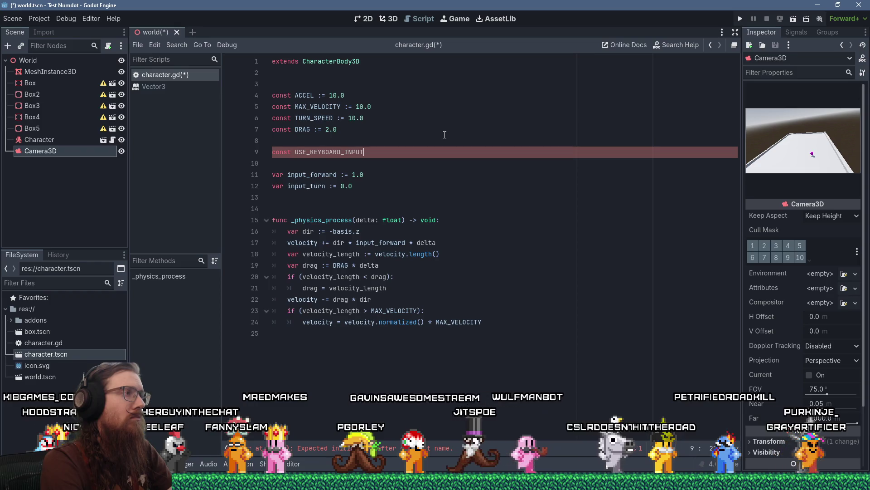
{"action": "type", "text": "true"}
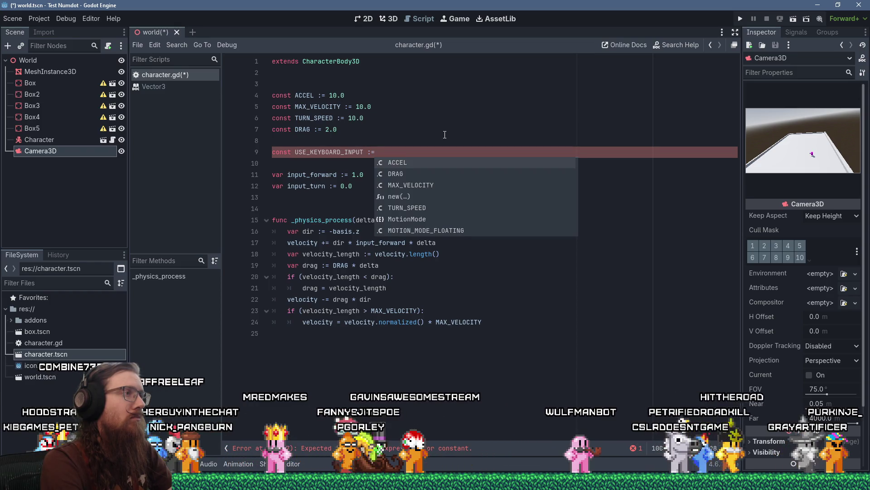
{"action": "key", "text": "Down"}
{"action": "key", "text": "Down"}
{"action": "key", "text": "Down"}
{"action": "key", "text": "Down"}
{"action": "key", "text": "Down"}
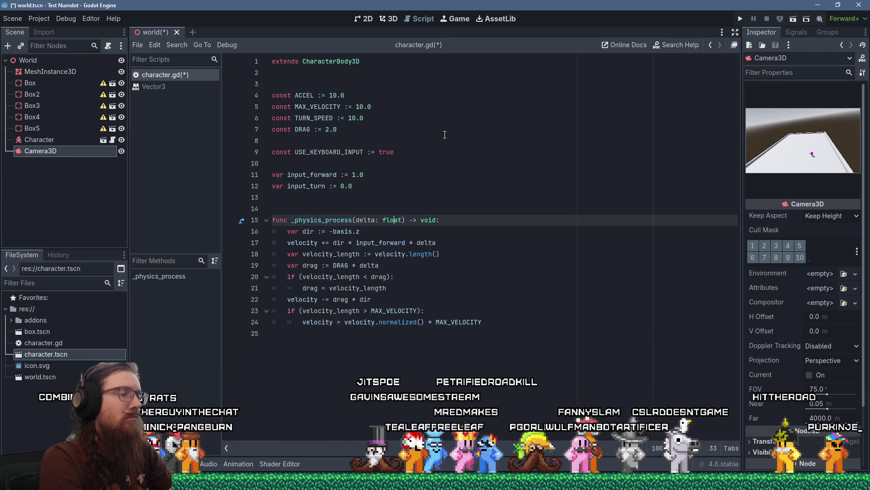
{"action": "key", "text": "End"}
{"action": "key", "text": "Return"}
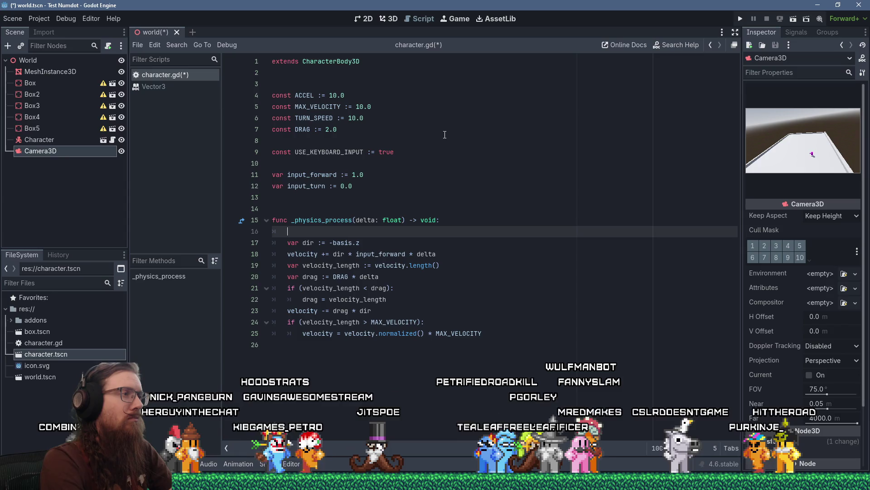
Finish the get_input() call inside _physics_process.
{"action": "key", "text": "BackSpace"}
{"action": "type", "text": "T"}
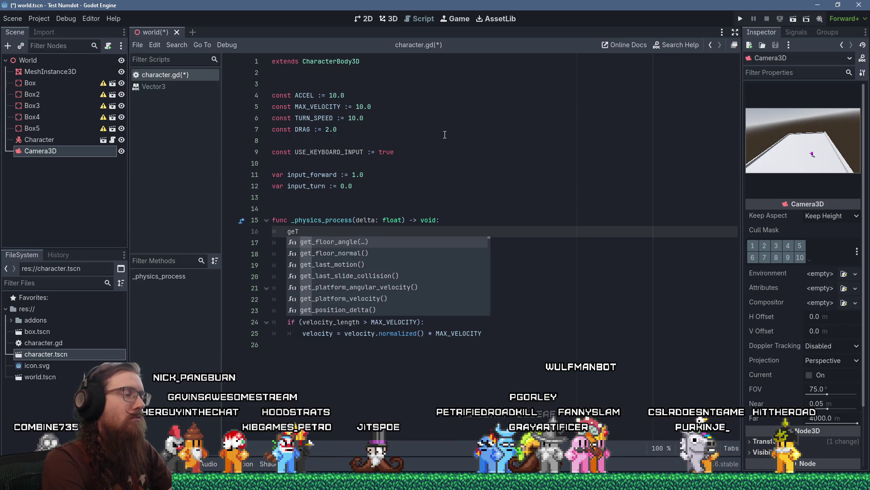
{"action": "key", "text": "BackSpace"}
{"action": "type", "text": "t_"}
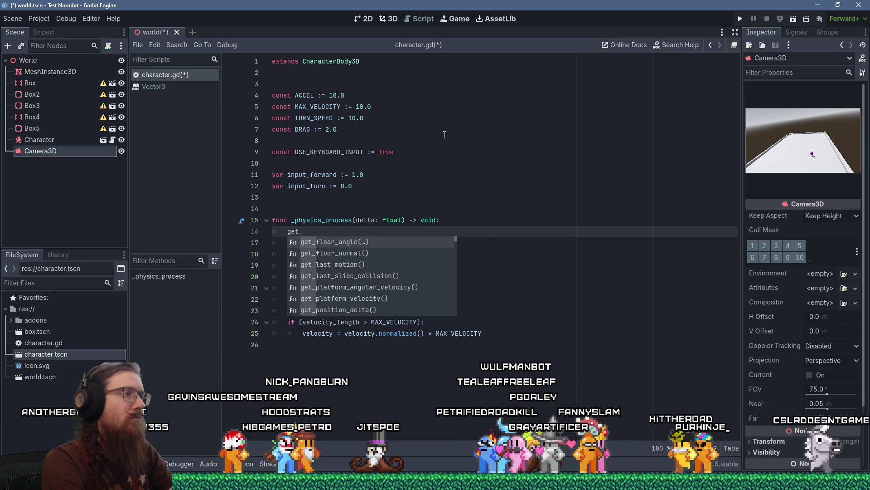
{"action": "type", "text": "input()"}
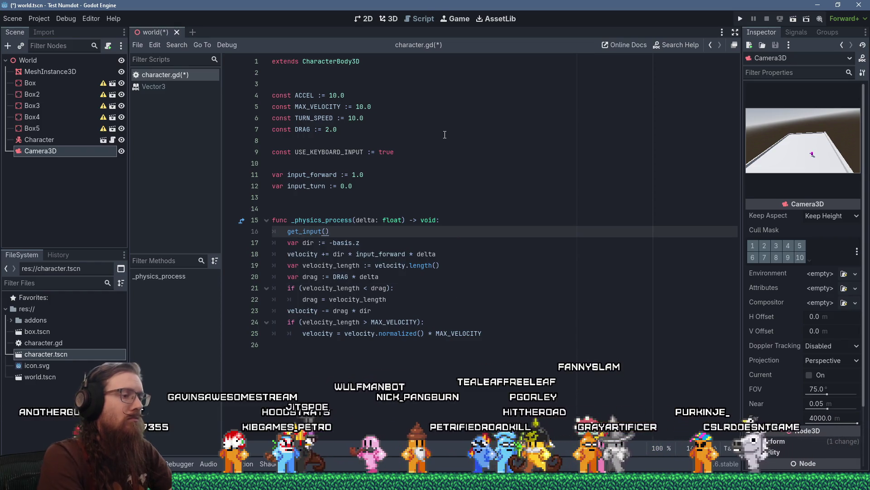
At the end of the script, define func get_input(): with an if USE_KEYBOARD_INPUT check.
{"action": "key", "text": "ctrl+End"}
{"action": "key", "text": "Return"}
{"action": "key", "text": "Return"}
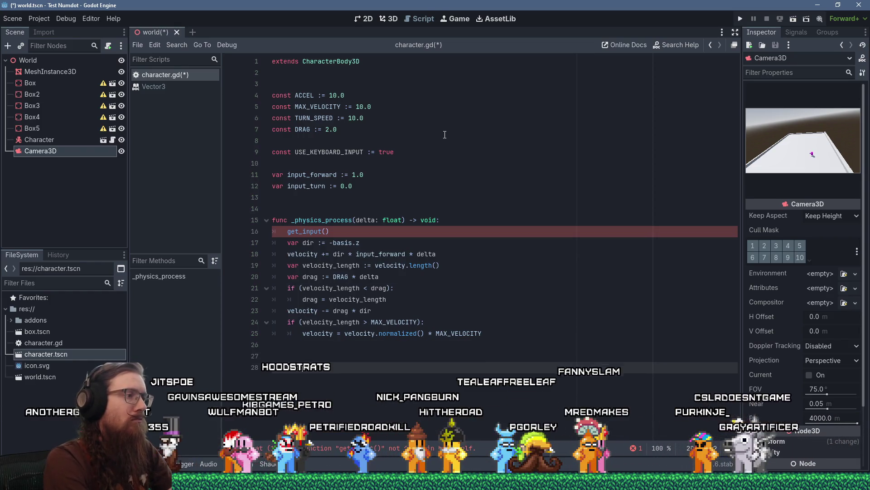
{"action": "type", "text": "func get_input():"}
{"action": "key", "text": "Return"}
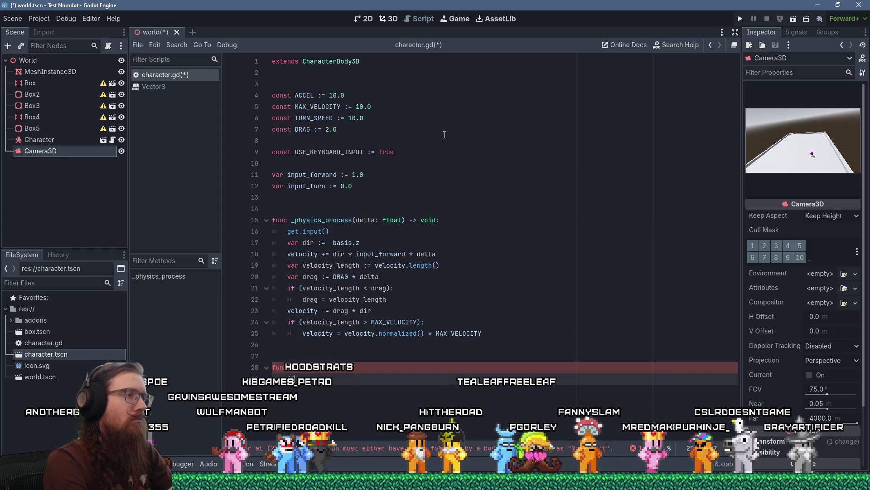
{"action": "type", "text": "var"}
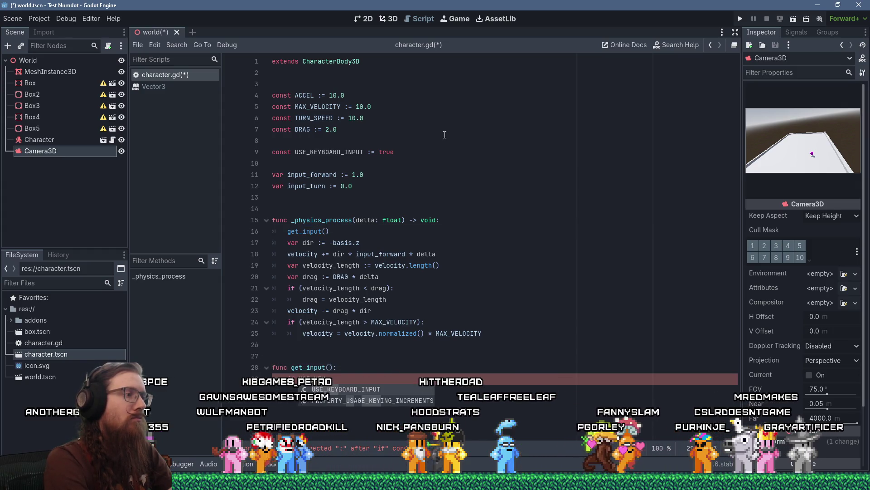
{"action": "key", "text": "Return"}
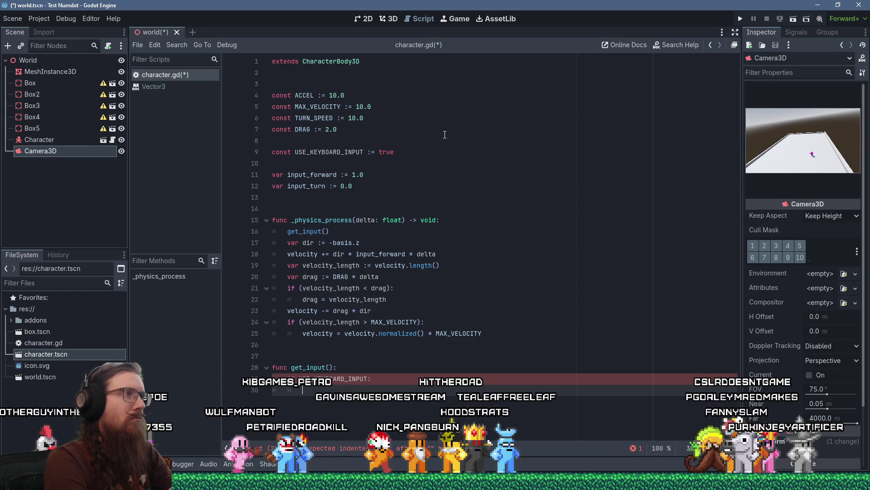
{"action": "type", "text": "if"}
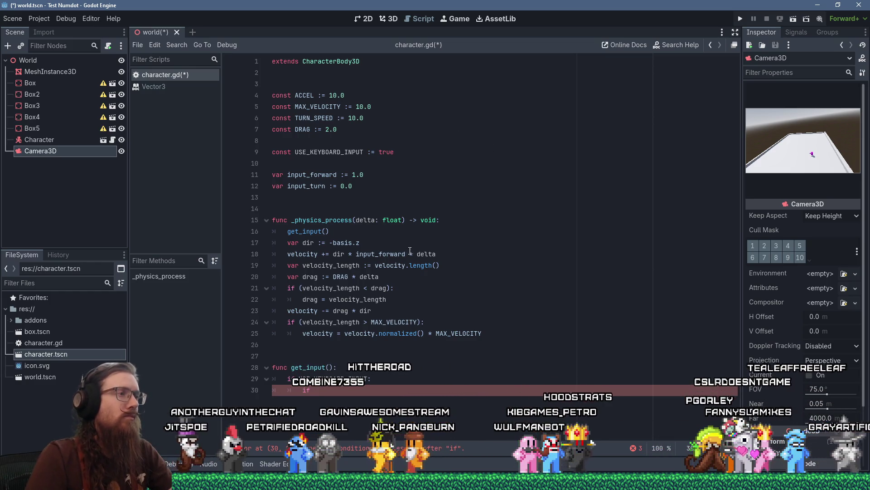
Inside the keyboard check, write if Input.is_action_pressed("ui_up") using autocomplete.
{"action": "left_click", "coordinate": [389, 242]}
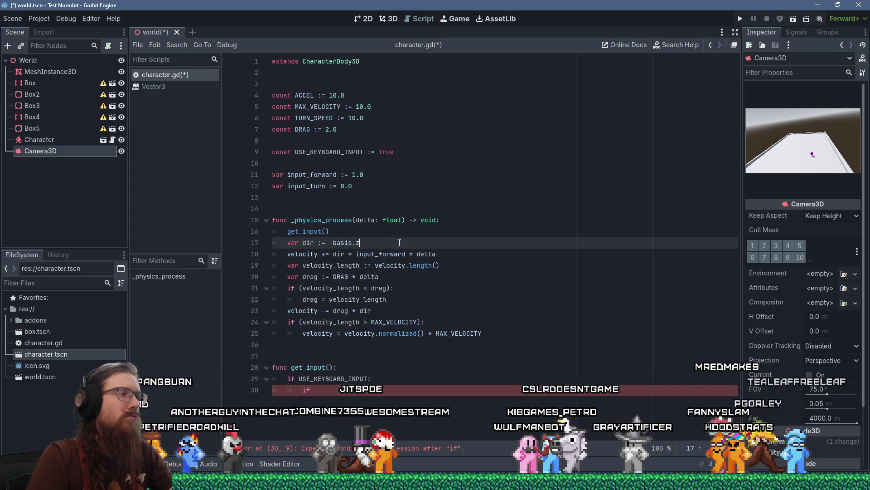
{"action": "left_click", "coordinate": [342, 391]}
{"action": "type", "text": "Input"}
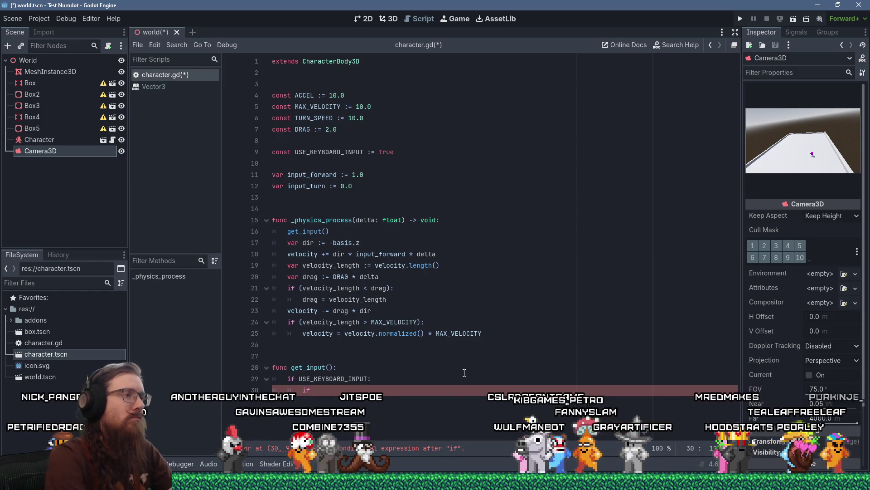
{"action": "type", "text": ".is"}
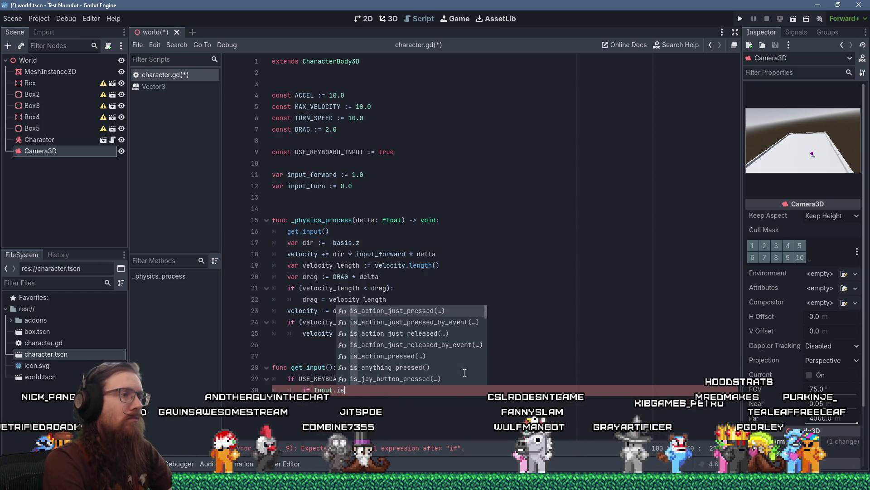
{"action": "type", "text": "_action_pr"}
{"action": "key", "text": "Return"}
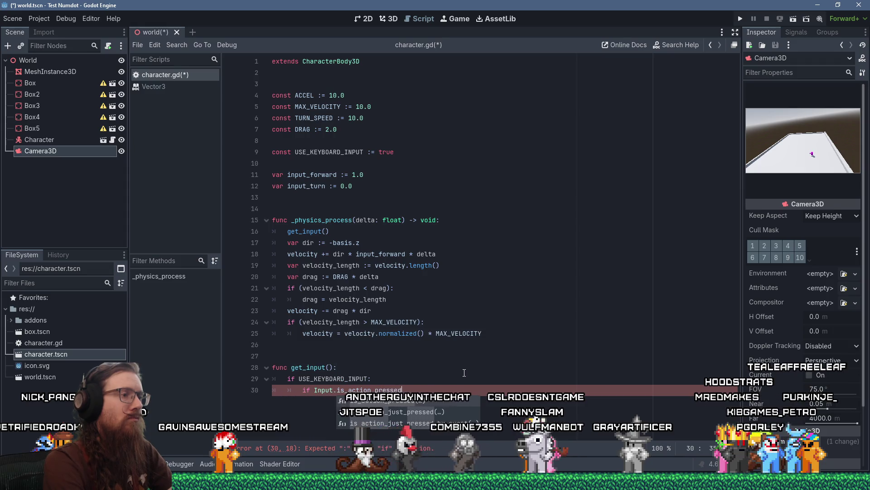
{"action": "type", "text": "\"ui"}
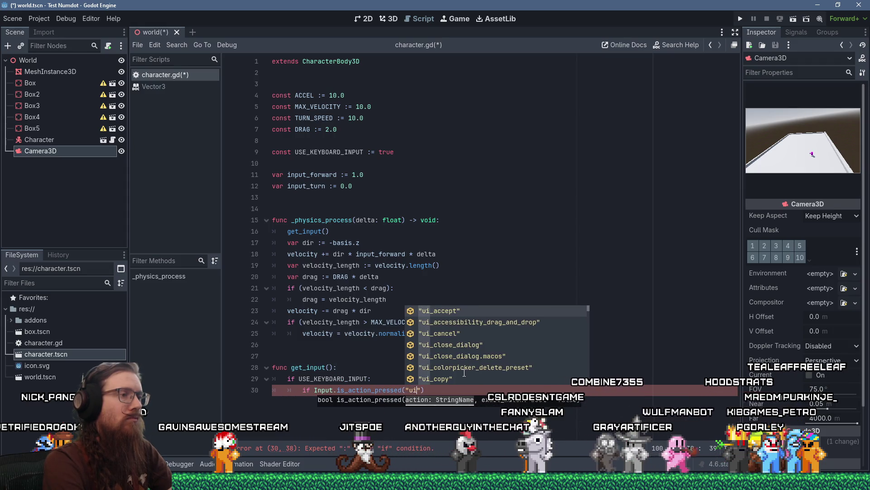
{"action": "type", "text": "_up"}
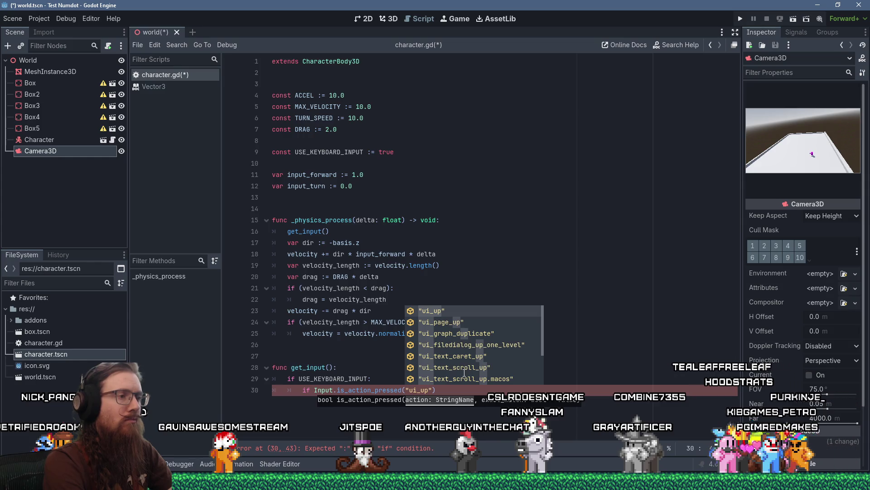
{"action": "key", "text": "Return"}
{"action": "key", "text": "Right"}
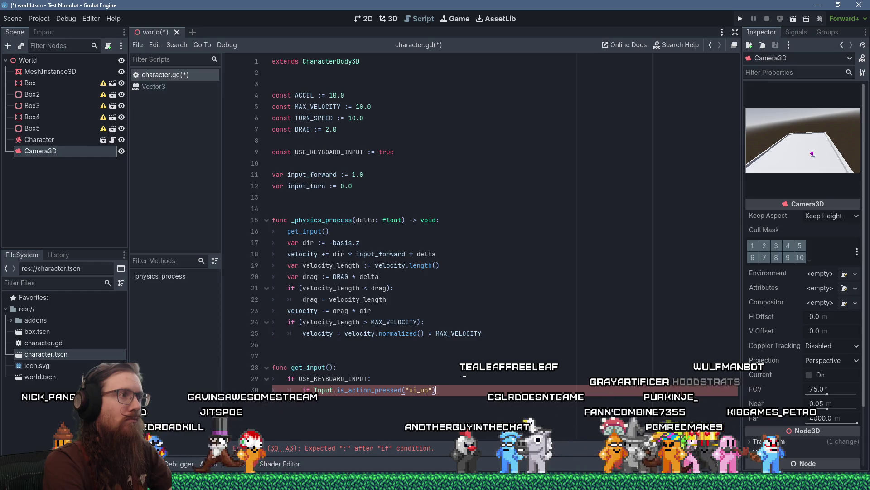
Add input_forward = 0.0 as the first line of get_input().
{"action": "left_click", "coordinate": [464, 372]}
{"action": "key", "text": "Return"}
{"action": "type", "text": "input_"}
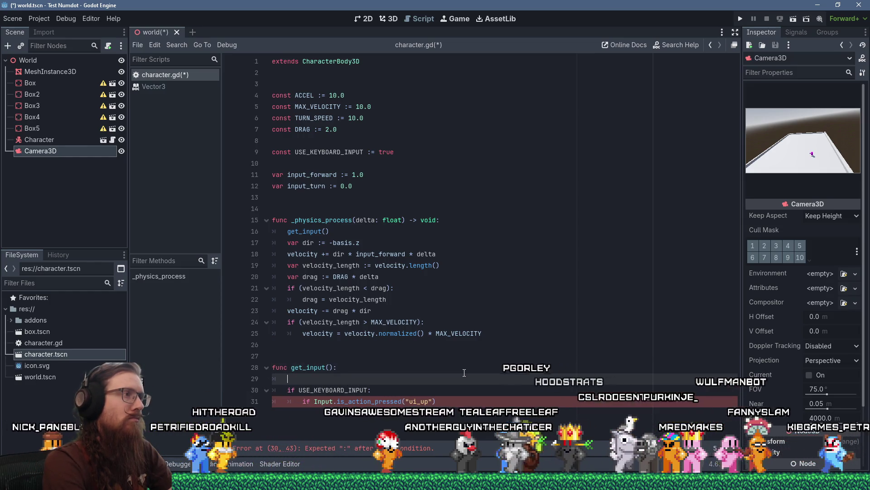
{"action": "type", "text": "forward = 0.0"}
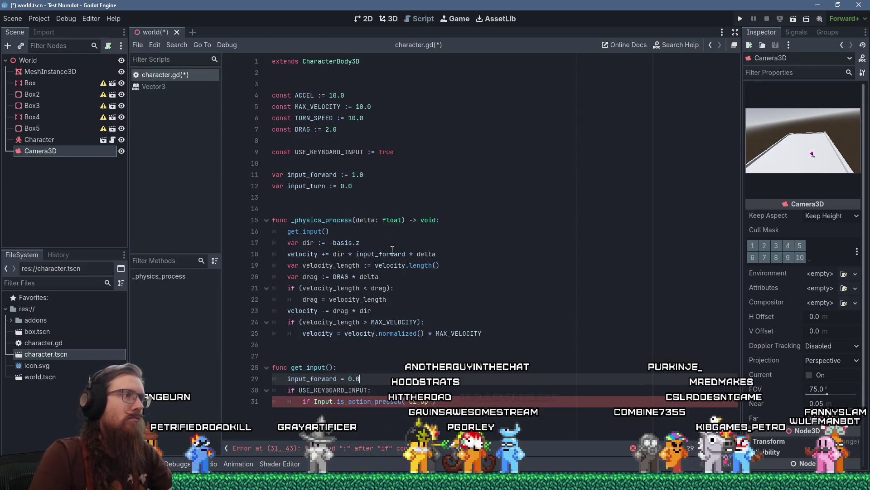
Complete the ui_up branch so it adds 1 to input_forward.
{"action": "left_click", "coordinate": [354, 174]}
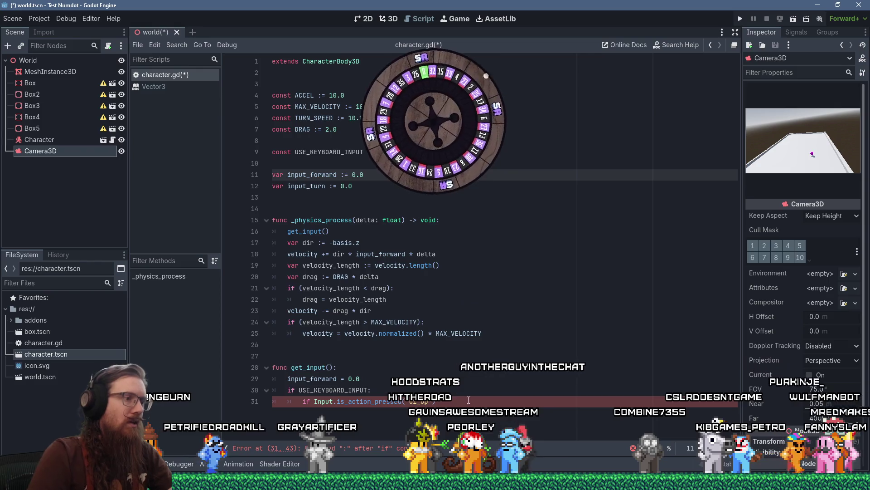
{"action": "left_click", "coordinate": [482, 403]}
{"action": "type", "text": ":"}
{"action": "key", "text": "Return"}
{"action": "type", "text": "input_forward +="}
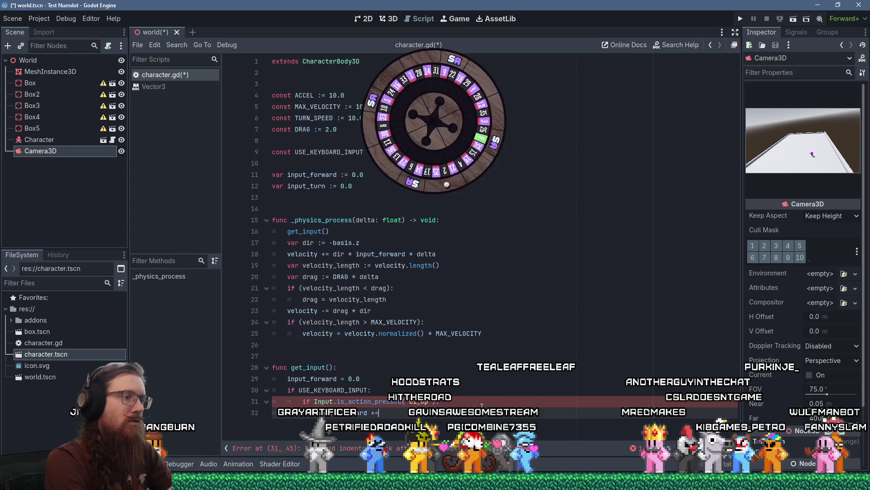
{"action": "type", "text": " 1"}
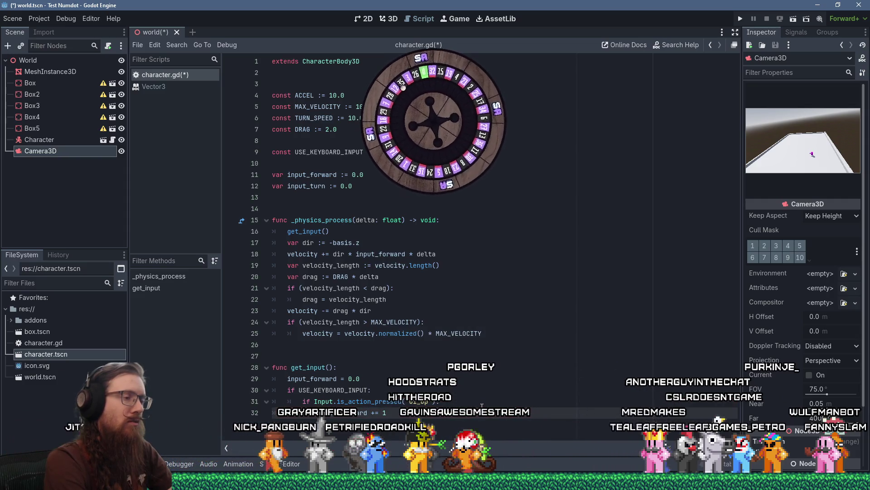
Add a ui_down branch that subtracts 1 from input_forward.
{"action": "key", "text": "Return"}
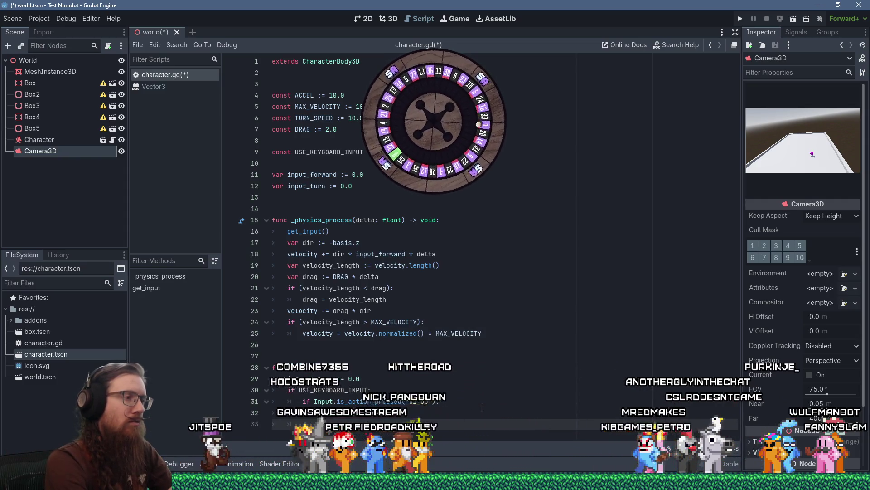
{"action": "type", "text": "if Input.is_acti"}
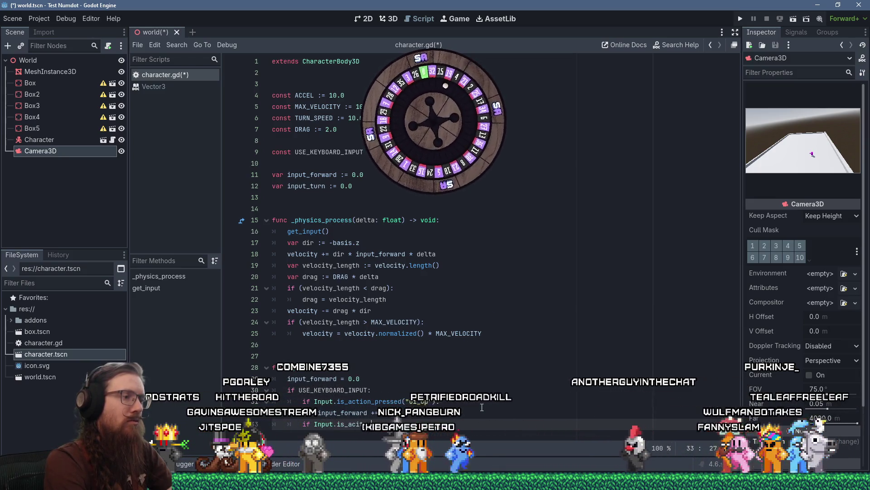
{"action": "type", "text": "on_pres"}
{"action": "type", "text": "sed(\"ui_d"}
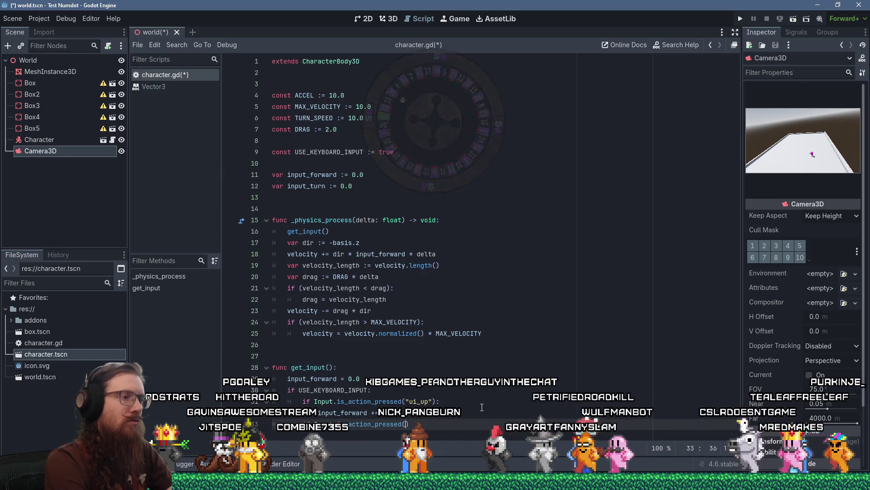
{"action": "key", "text": "Return"}
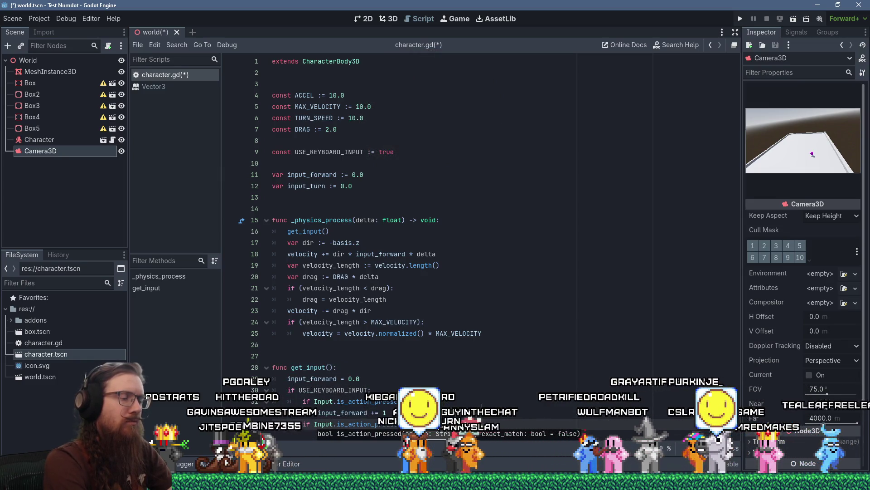
{"action": "key", "text": "Return"}
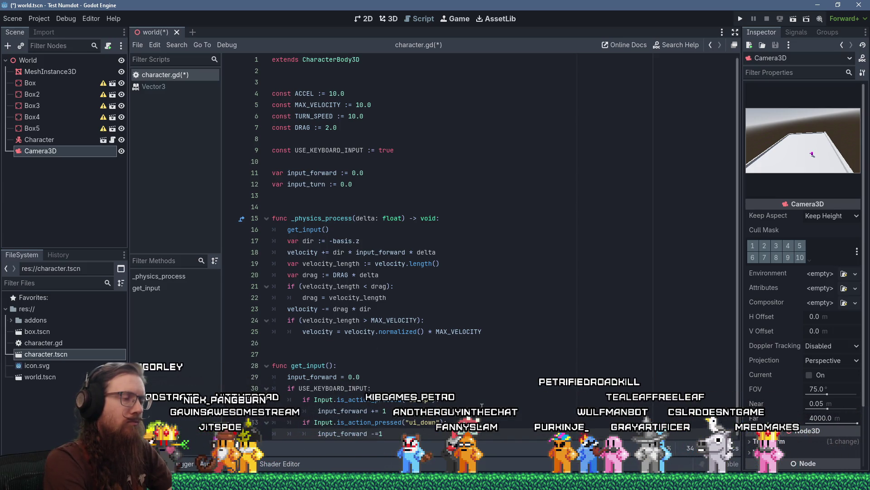
{"action": "type", "text": "1"}
Begin a turn-key branch decrementing input_turn, and start an input_turn reset line.
{"action": "key", "text": "Return"}
{"action": "type", "text": "if I"}
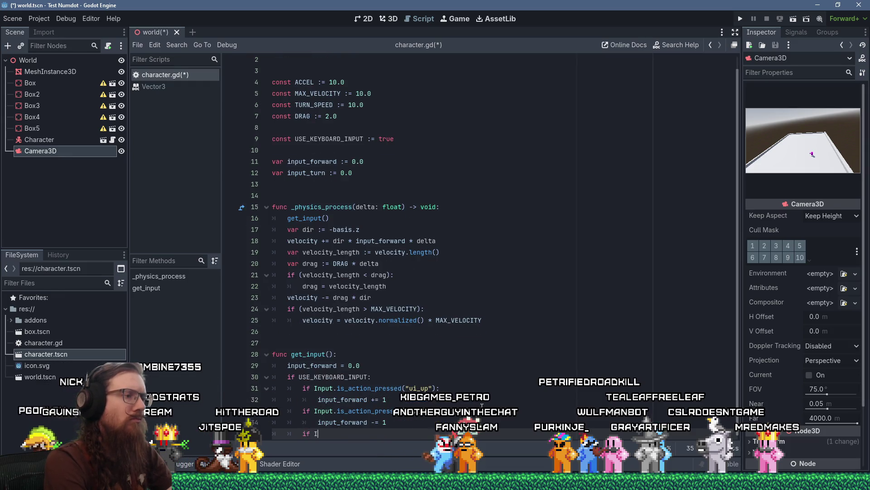
{"action": "type", "text": "nput.is_aciton"}
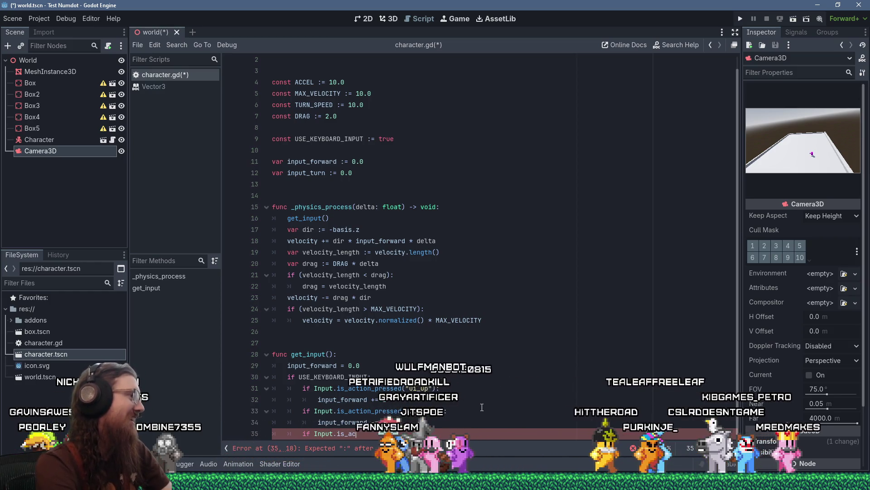
{"action": "key", "text": "BackSpace"}
{"action": "key", "text": "BackSpace"}
{"action": "key", "text": "BackSpace"}
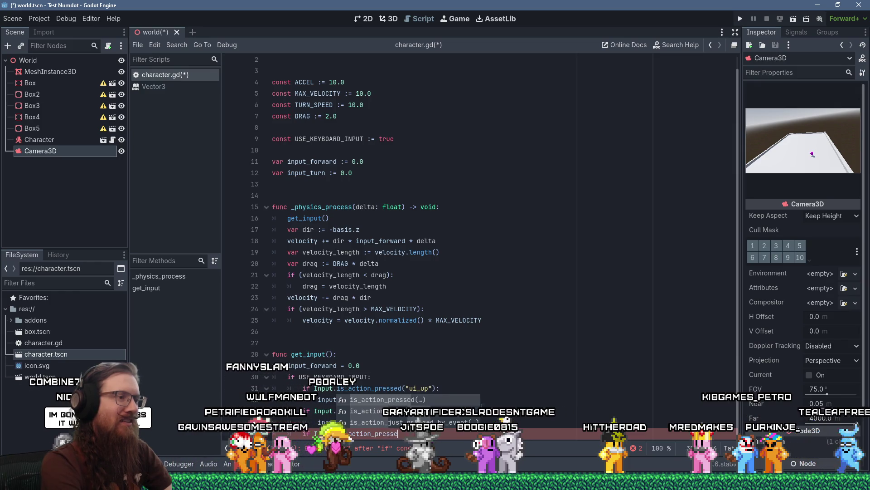
{"action": "key", "text": "Return"}
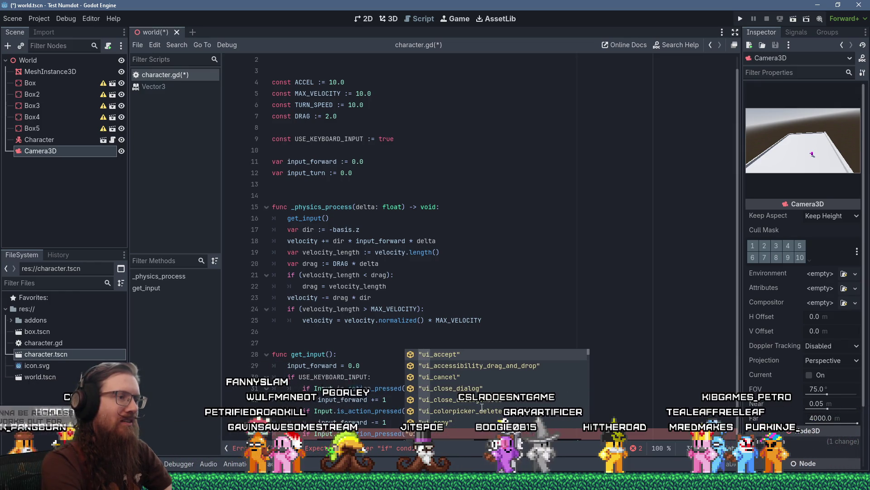
{"action": "key", "text": "Escape"}
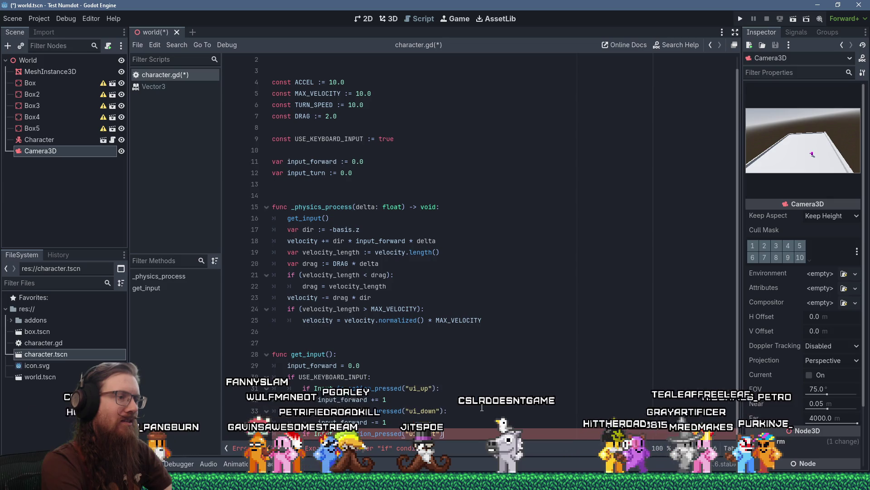
{"action": "scroll", "coordinate": [481, 407], "scroll_direction": "down", "scroll_amount": 1}
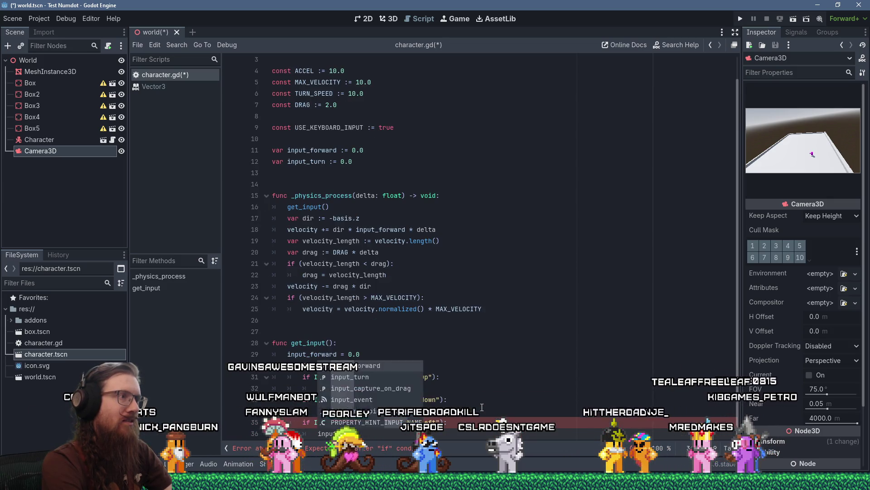
{"action": "type", "text": "_turn -= 1"}
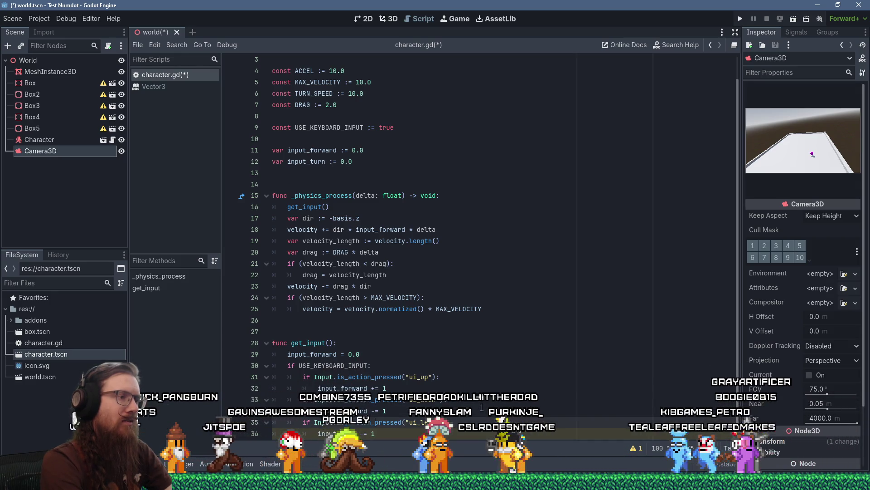
{"action": "key", "text": "Up"}
{"action": "key", "text": "Up"}
{"action": "key", "text": "Up"}
{"action": "key", "text": "Return"}
{"action": "type", "text": "input_turn = 0"}
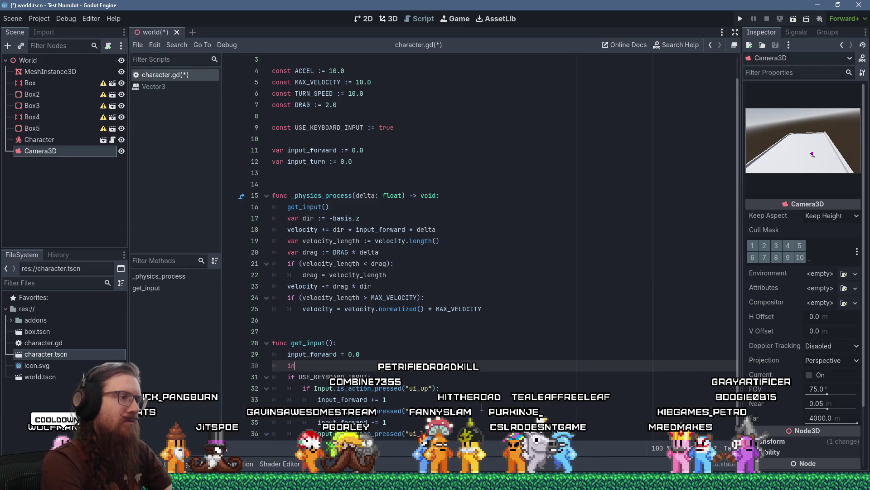
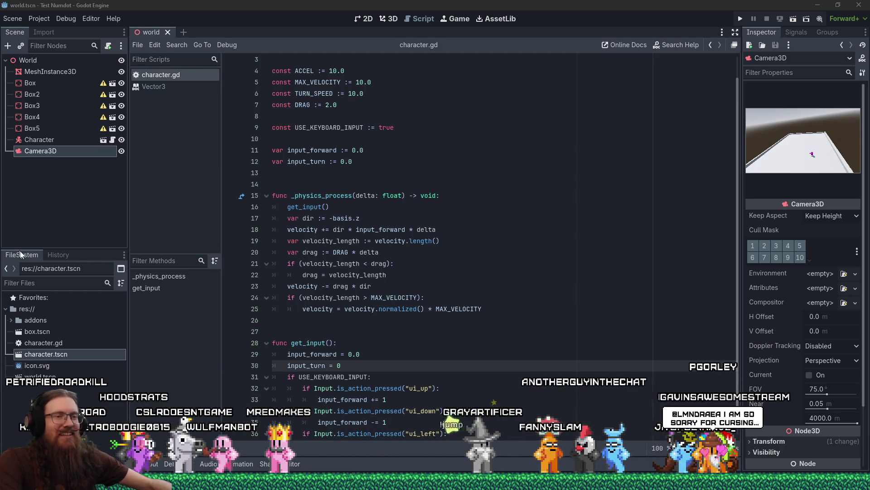
Switch from the Test Numdot editor to the KOOK project window and clear the output log selection.
{"action": "left_click", "coordinate": [706, 488]}
{"action": "key", "text": "alt+Tab"}
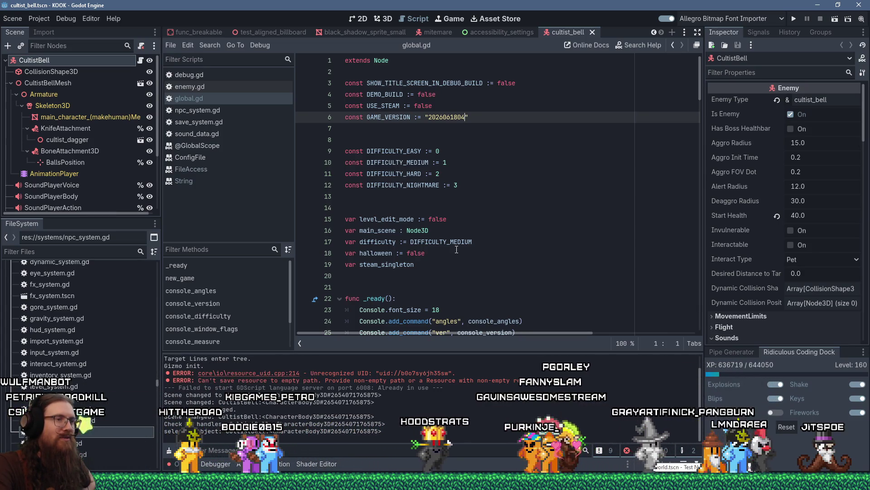
{"action": "left_click_drag", "start_coordinate": [254, 373], "coordinate": [433, 386]}
{"action": "left_click", "coordinate": [433, 386]}
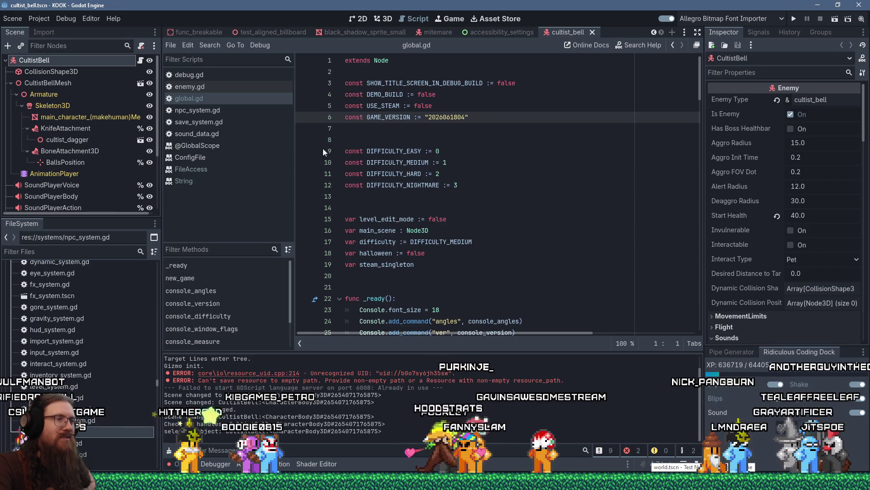
Export the Windows Desktop preset as KOOK.exe, overwriting the existing build in the 20260618 playtest folder.
{"action": "left_click", "coordinate": [39, 18]}
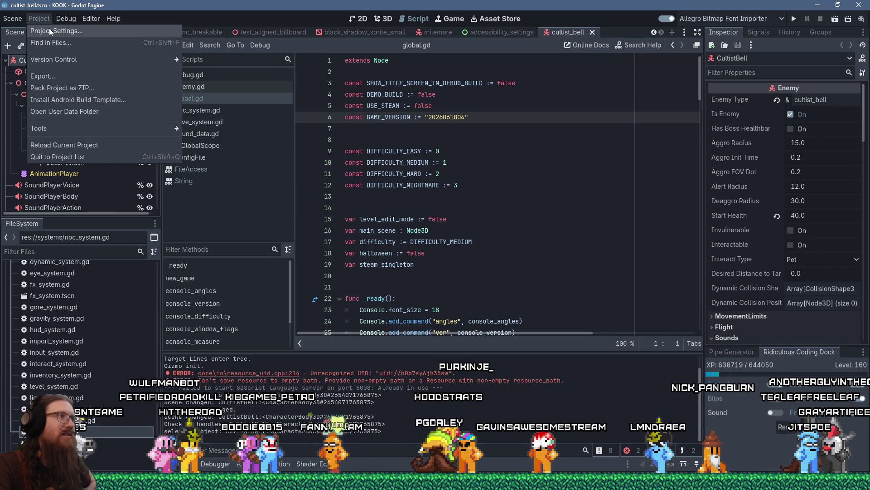
{"action": "left_click", "coordinate": [42, 74]}
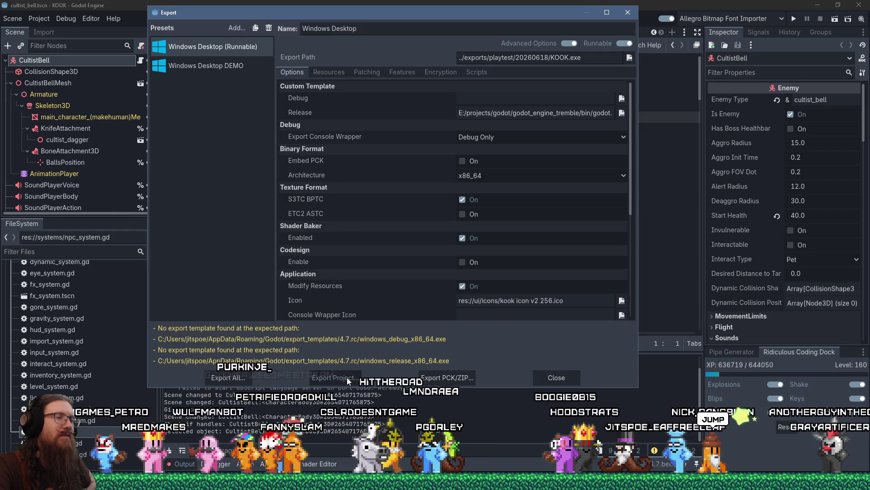
{"action": "left_click", "coordinate": [347, 377]}
{"action": "left_click", "coordinate": [283, 152]}
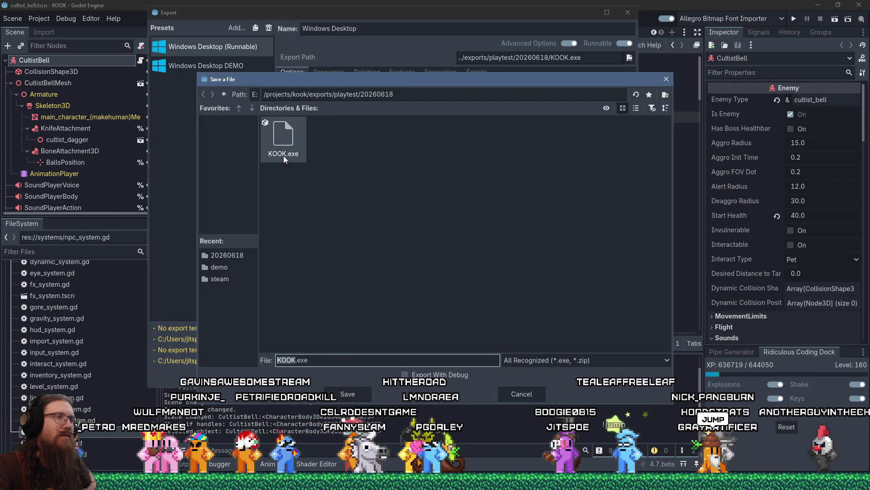
{"action": "left_click", "coordinate": [349, 393]}
{"action": "left_click", "coordinate": [393, 264]}
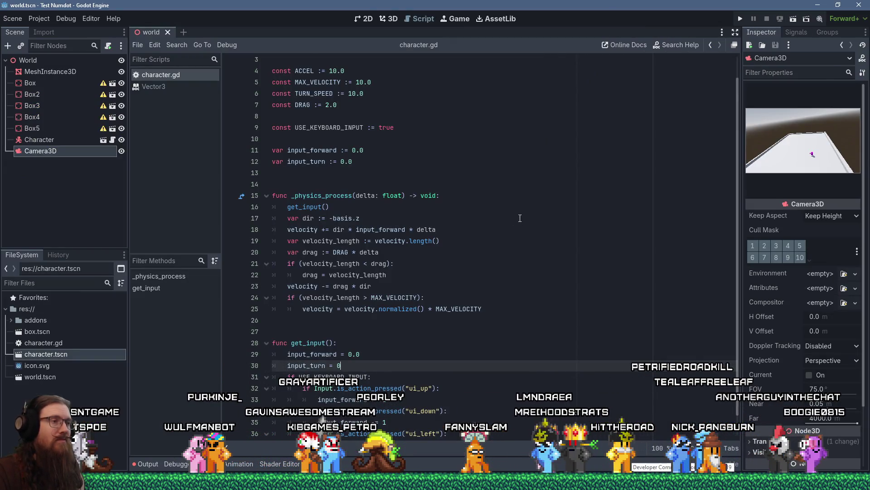
{"action": "scroll", "coordinate": [517, 217], "scroll_direction": "down", "scroll_amount": 1}
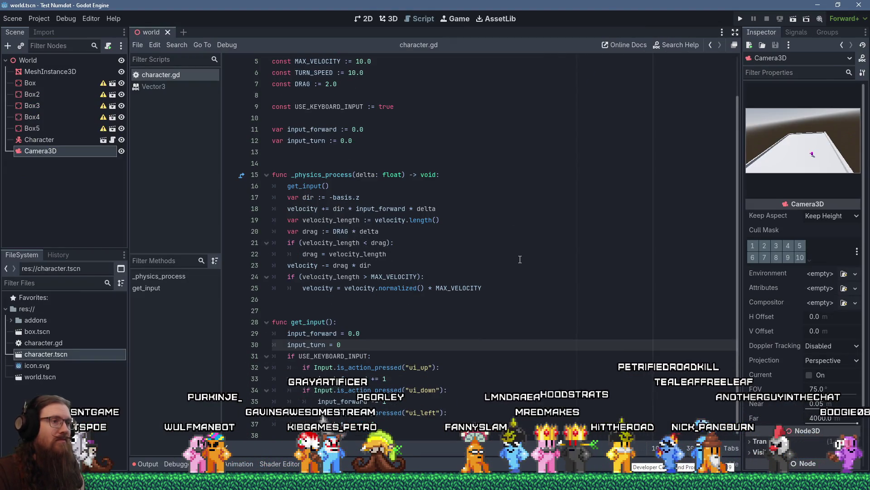
Add an Input.is_action_pressed("ui_right"): check after line 37 in get_input, then save character.gd.
{"action": "left_click", "coordinate": [405, 426]}
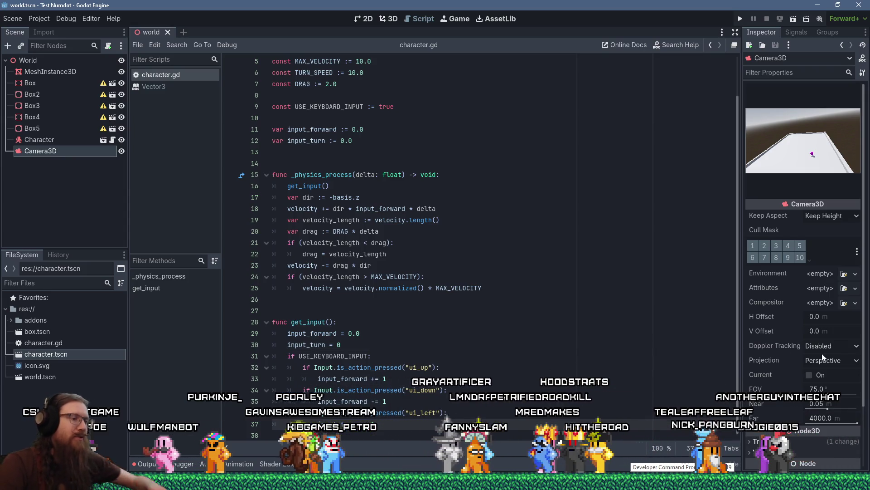
{"action": "key", "text": "Down"}
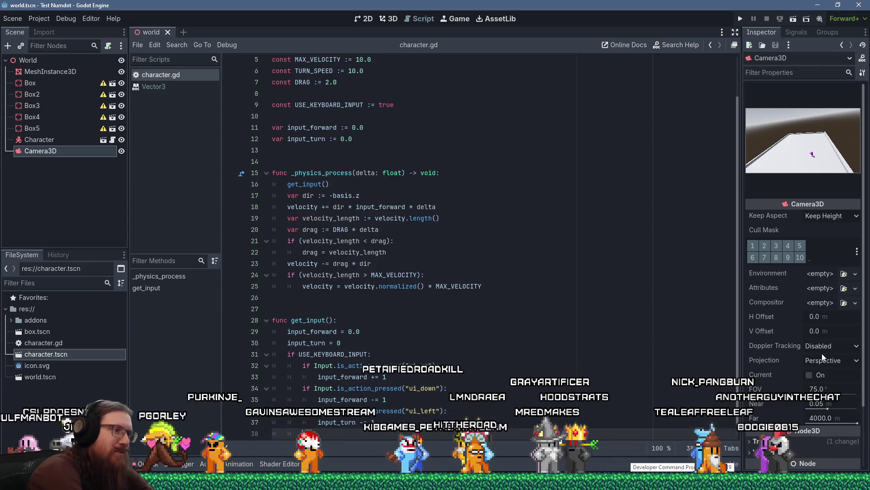
{"action": "type", "text": "if Input.is_action_pressed"}
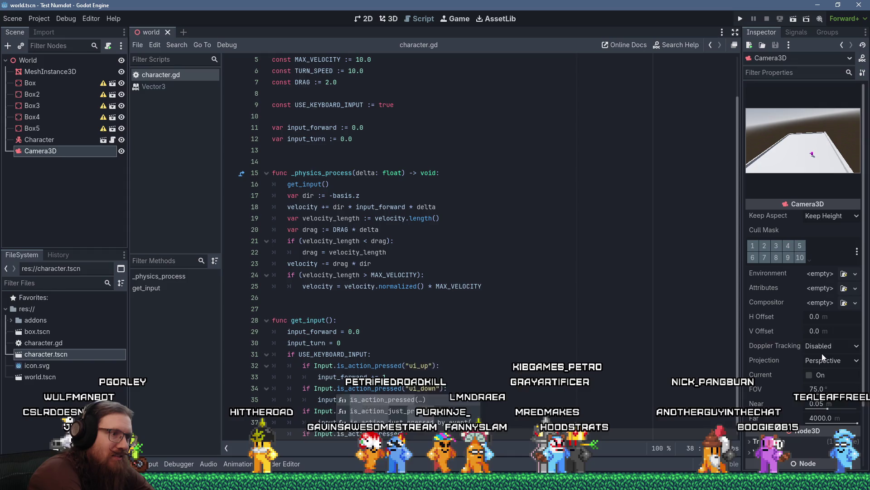
{"action": "key", "text": "Return"}
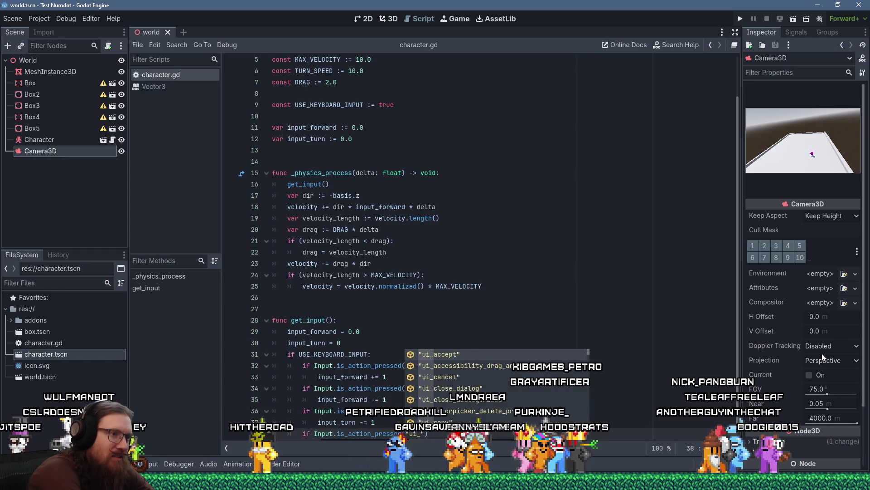
{"action": "type", "text": "right"}
{"action": "key", "text": "Return"}
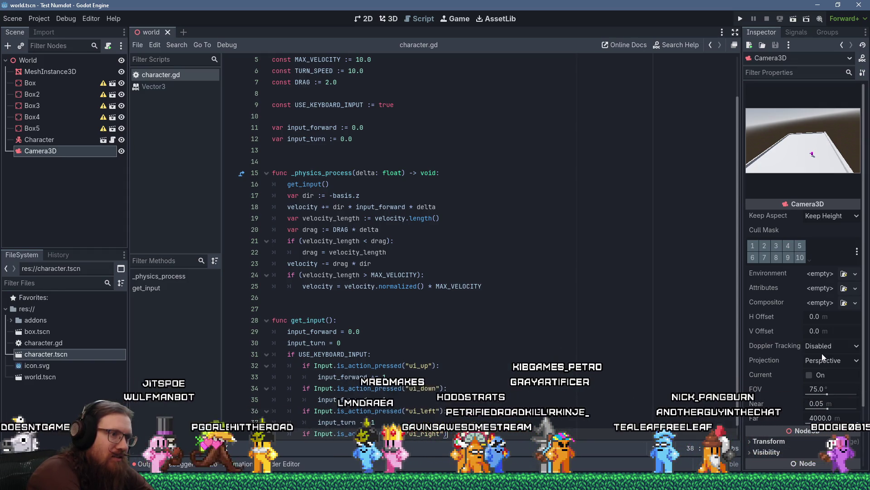
{"action": "type", "text": ":"}
{"action": "key", "text": "Return"}
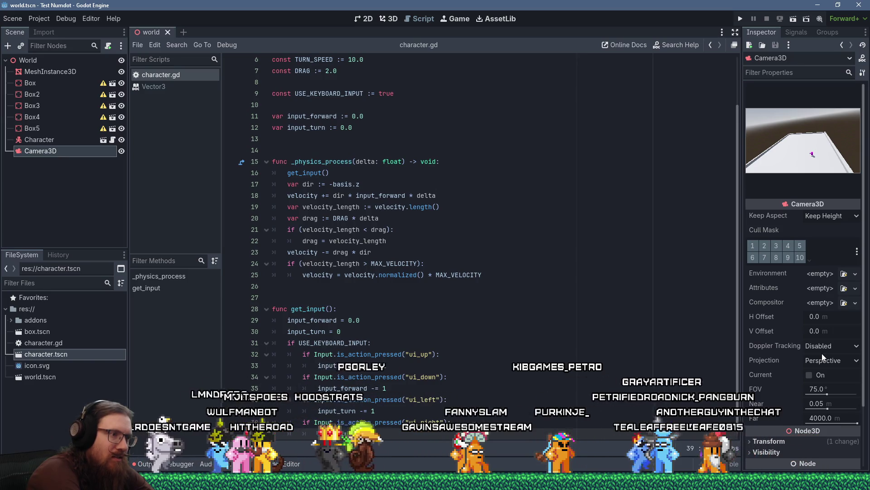
{"action": "type", "text": "input_turn += 1"}
{"action": "key", "text": "Return"}
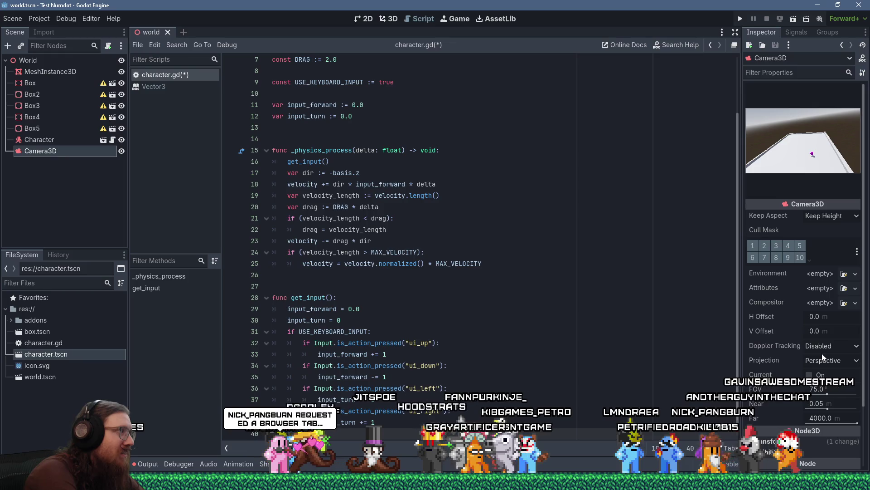
{"action": "key", "text": "ctrl+s"}
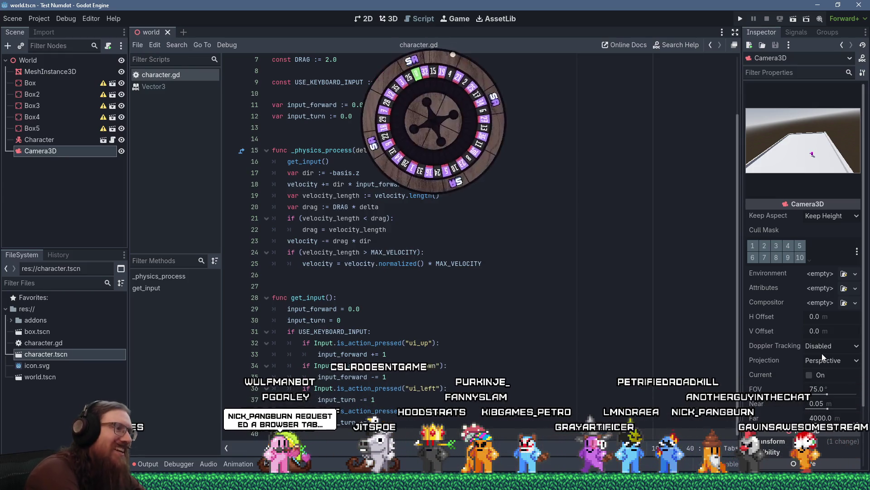
Bring up Firefox and close the NumDot repository tab, revealing proposal issue #15030 about ConfigFile.
{"action": "key", "text": "alt+Tab"}
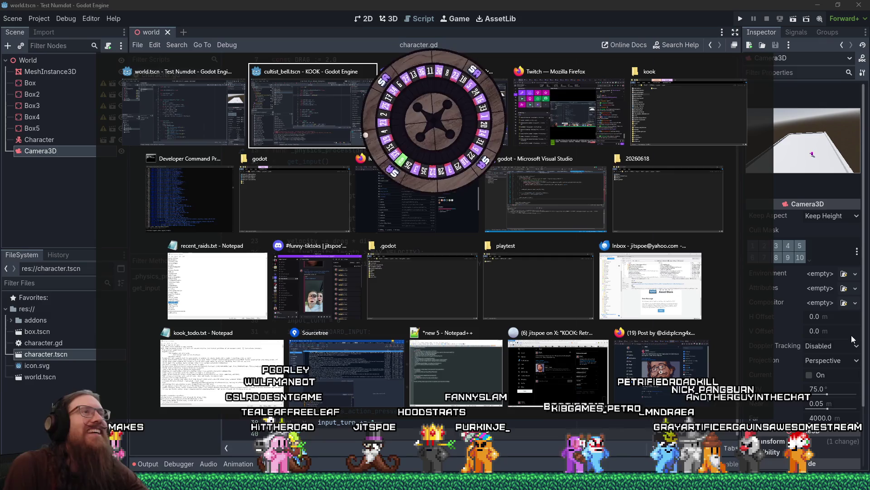
{"action": "key", "text": "alt+shift+Tab"}
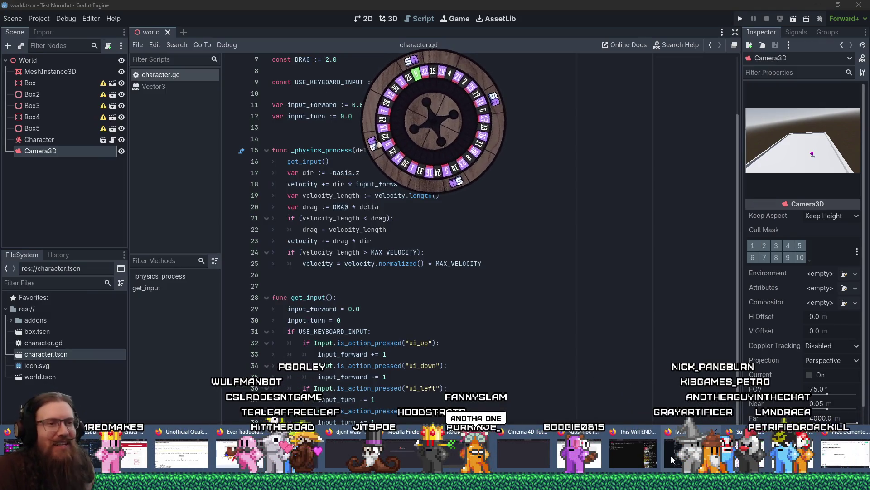
{"action": "left_click", "coordinate": [671, 455]}
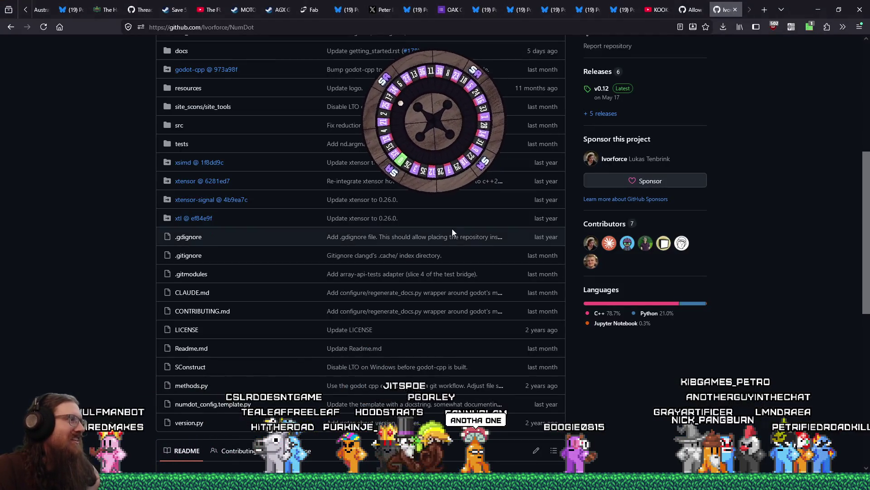
{"action": "scroll", "coordinate": [731, 197], "scroll_direction": "up", "scroll_amount": 6}
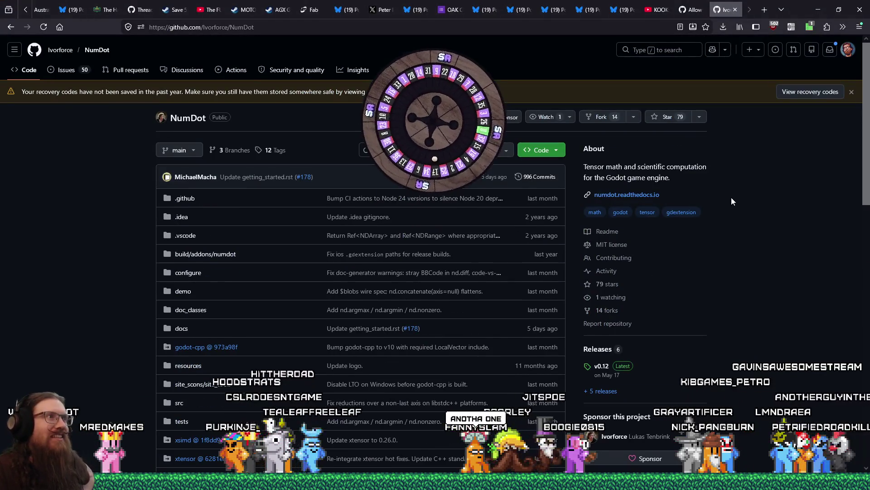
{"action": "left_click", "coordinate": [737, 10]}
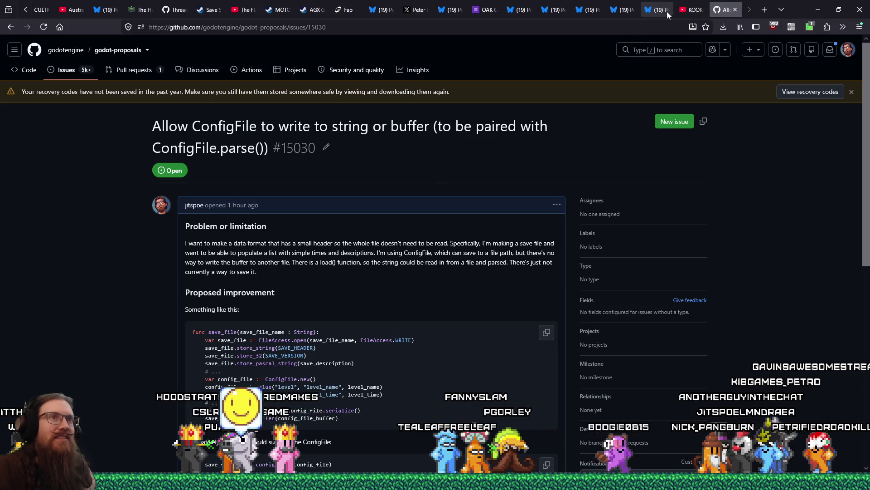
{"action": "mouse_move", "coordinate": [625, 10]}
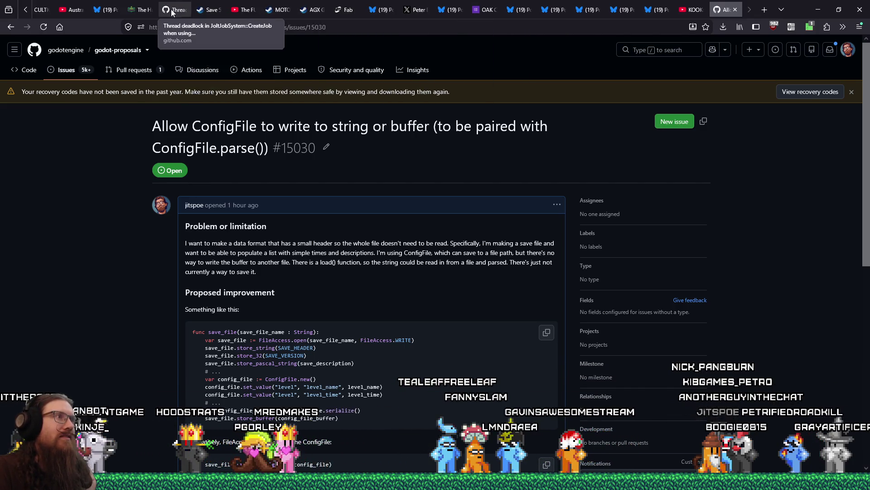
{"action": "mouse_move", "coordinate": [138, 14]}
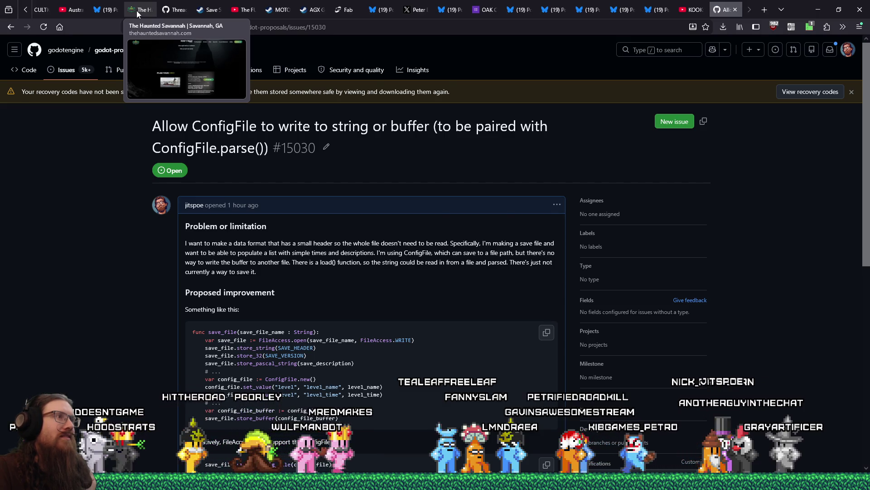
Copy the Haunted Savannah page address, then close its tab to show issue #119859.
{"action": "left_click", "coordinate": [137, 13]}
{"action": "right_click", "coordinate": [240, 28]}
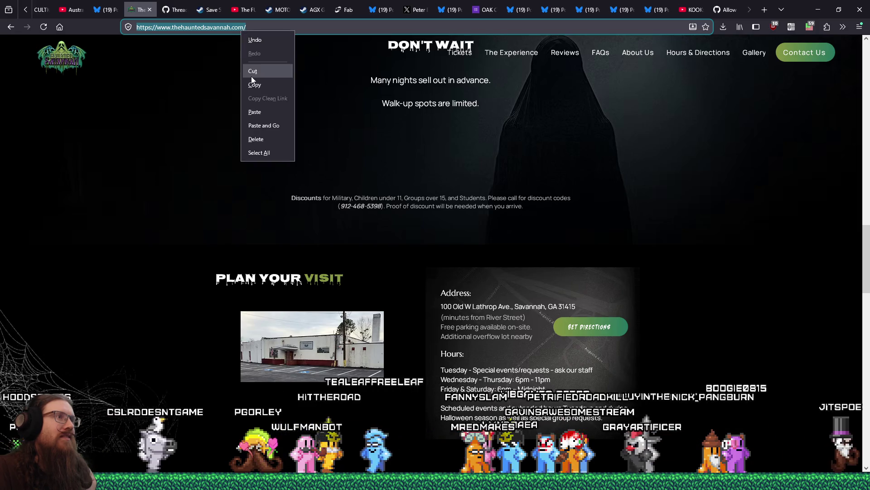
{"action": "left_click", "coordinate": [253, 83]}
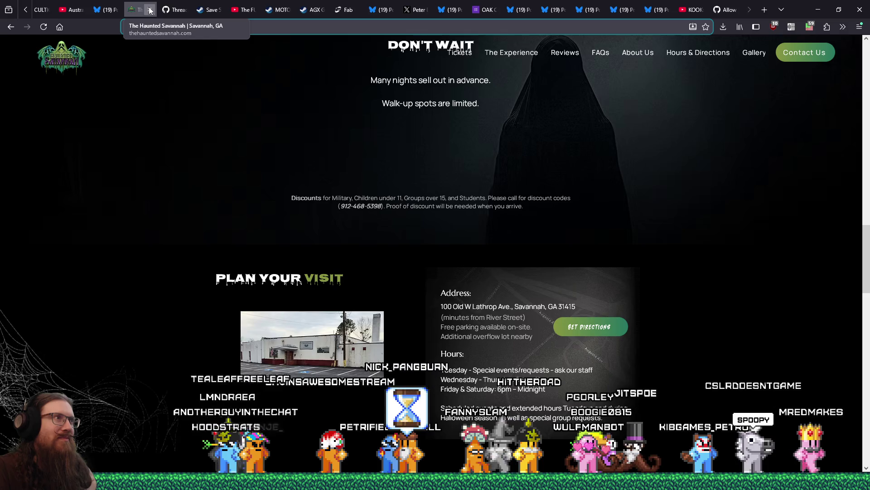
{"action": "left_click", "coordinate": [150, 10]}
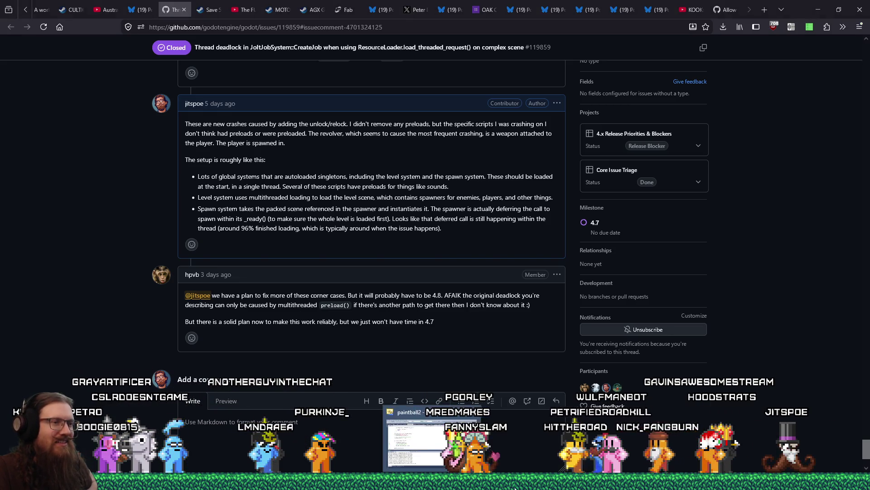
{"action": "mouse_move", "coordinate": [518, 485]}
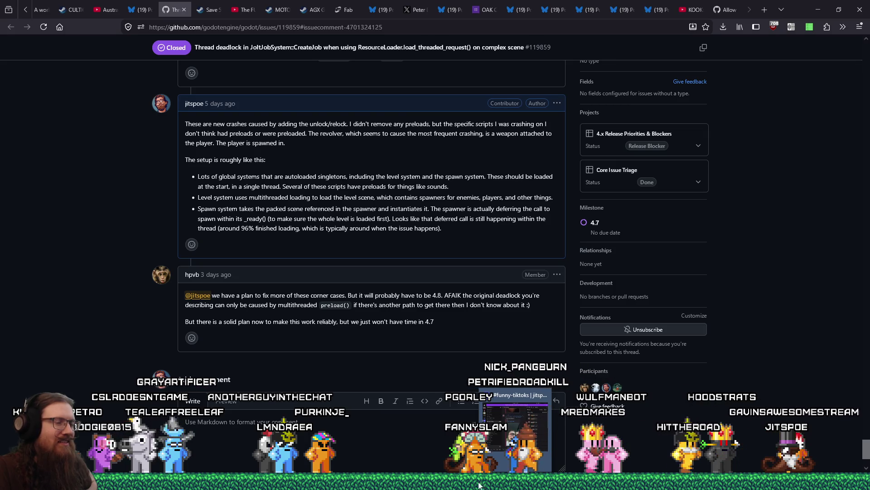
{"action": "mouse_move", "coordinate": [246, 486]}
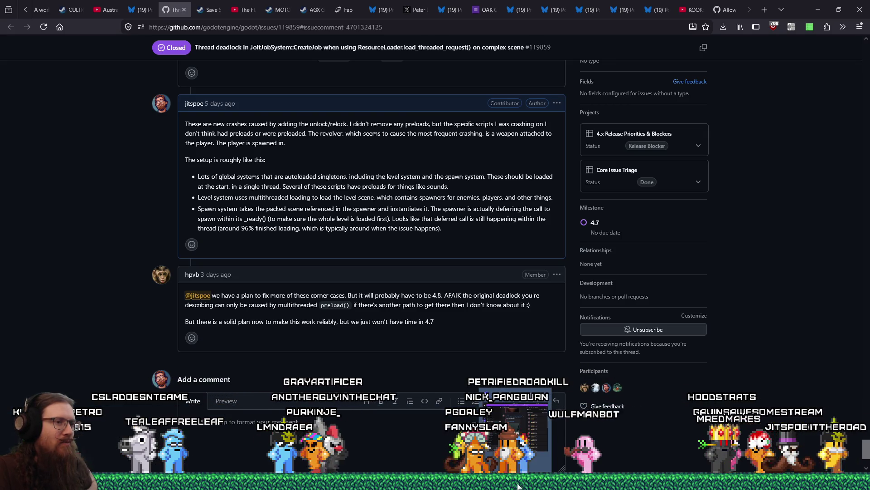